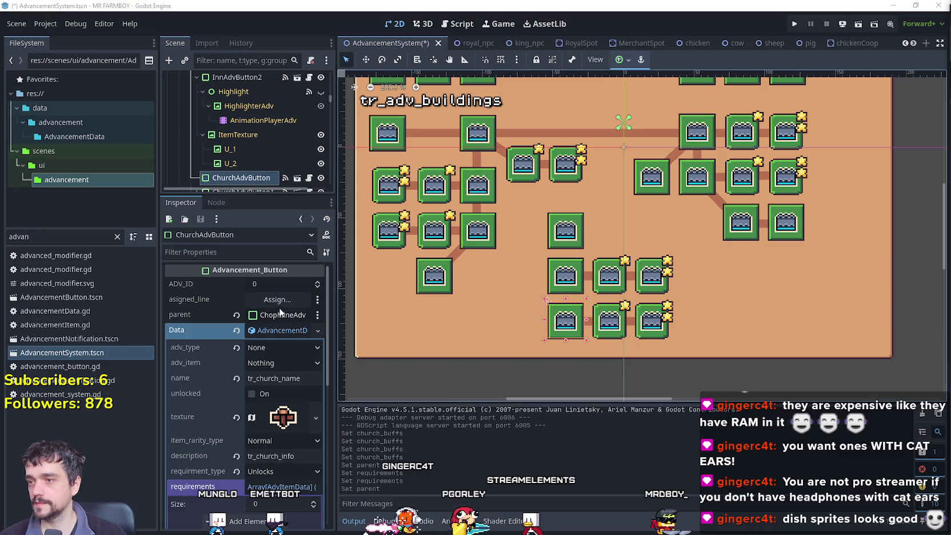
# Step: Set InnAdvButton1's assigned_line to Line_InnAdv1
pyautogui.scroll(2, 646, 287)
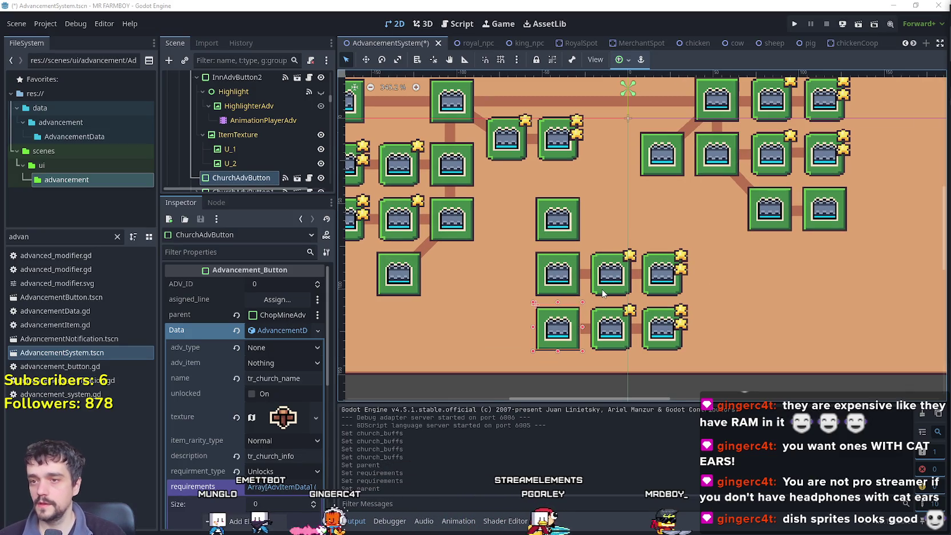
pyautogui.click(602, 291)
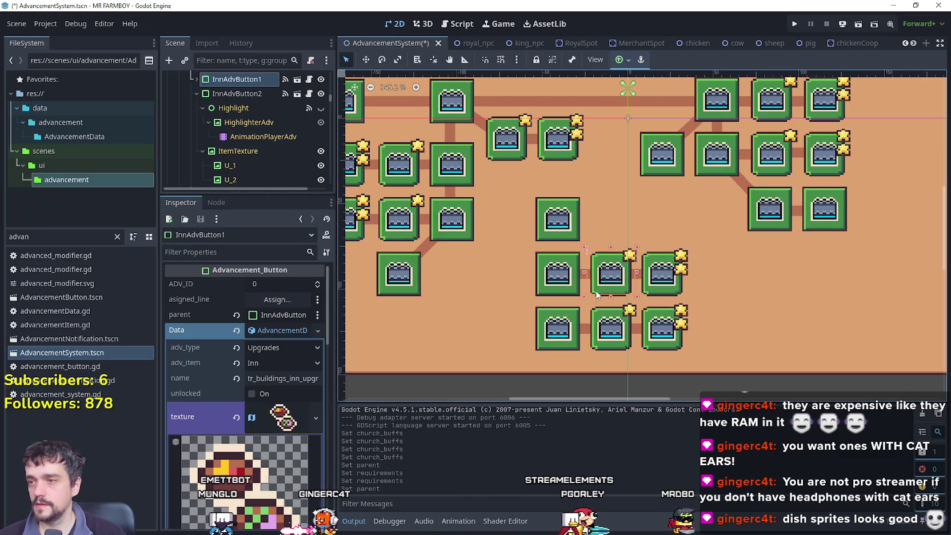
pyautogui.click(661, 297)
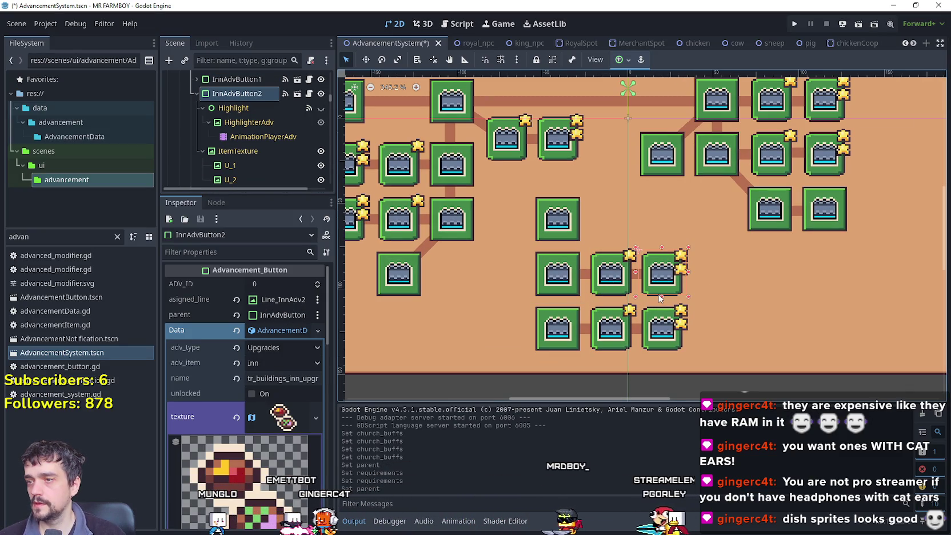
pyautogui.click(604, 294)
pyautogui.click(278, 299)
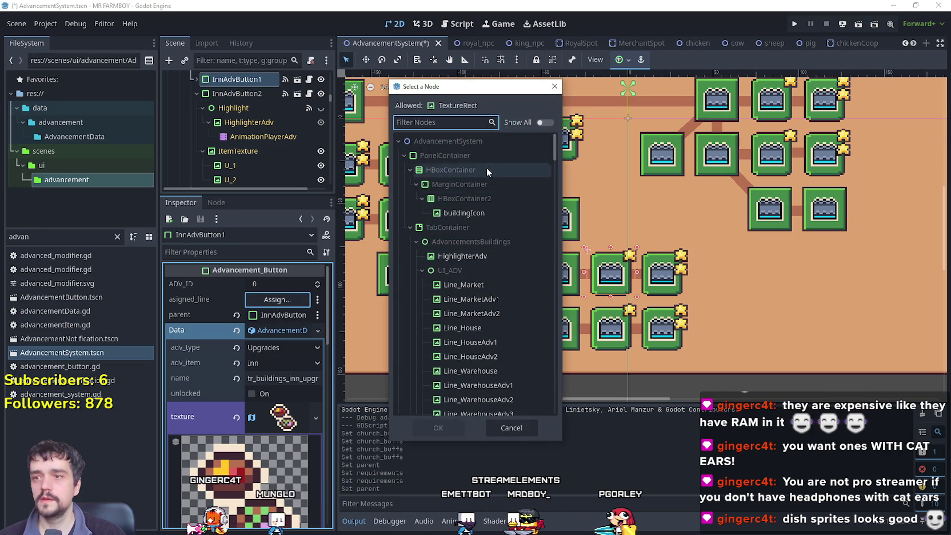
pyautogui.scroll(-5, 553, 150)
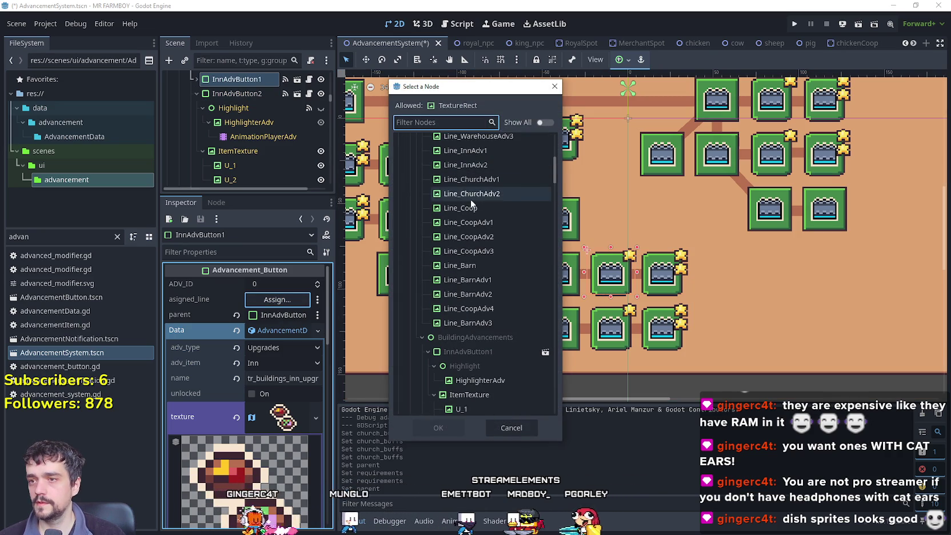
pyautogui.click(492, 223)
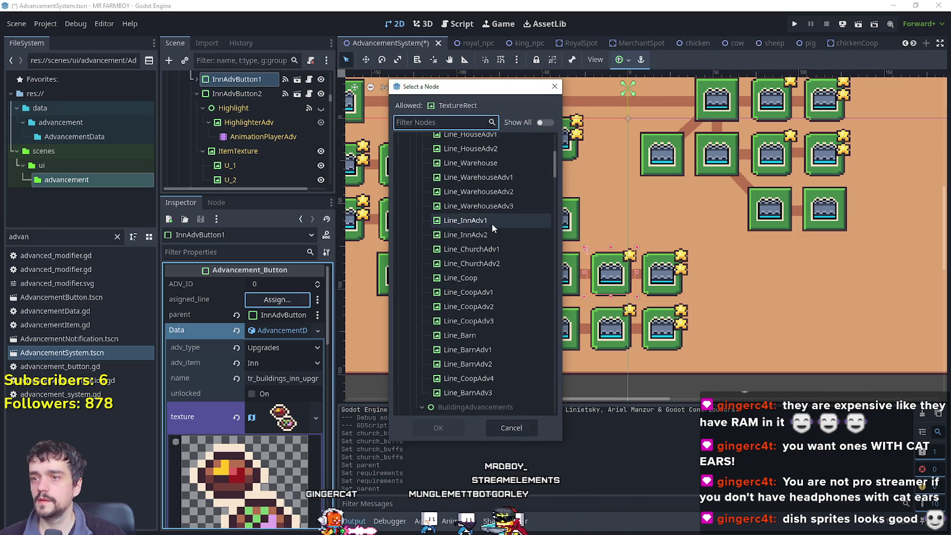
pyautogui.click(438, 427)
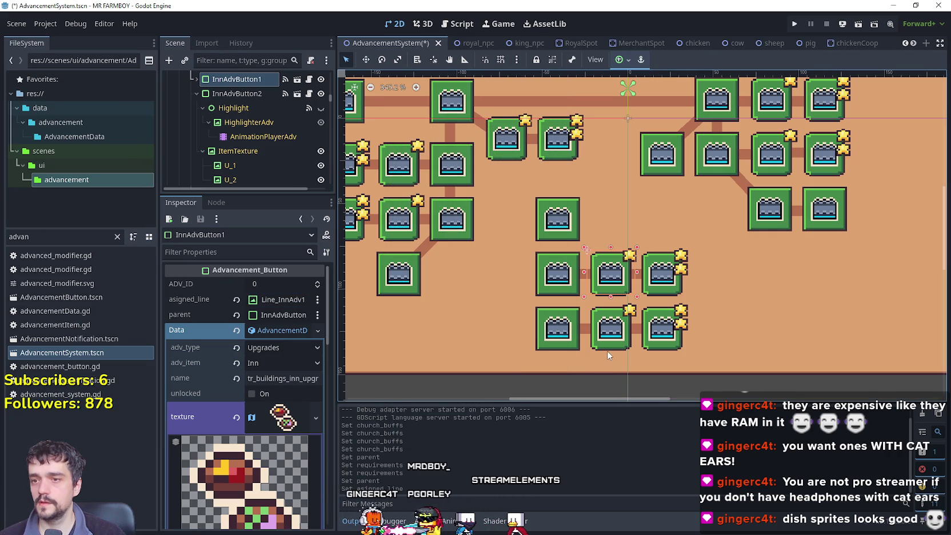
# Step: Set ChurchAdvButton1's assigned_line to Line_ChurchAdv1 and save AdvancementSystem.tscn
pyautogui.click(609, 350)
pyautogui.click(289, 299)
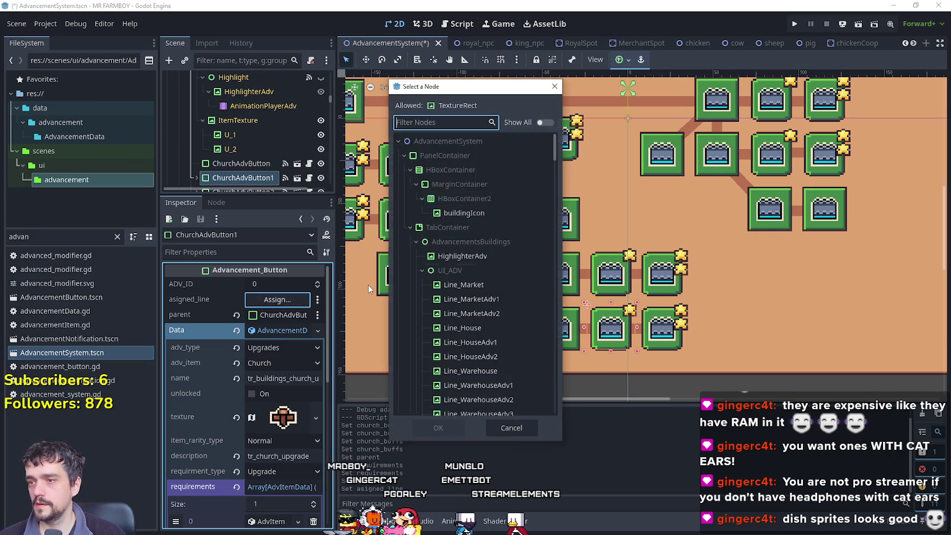
pyautogui.scroll(-5, 532, 189)
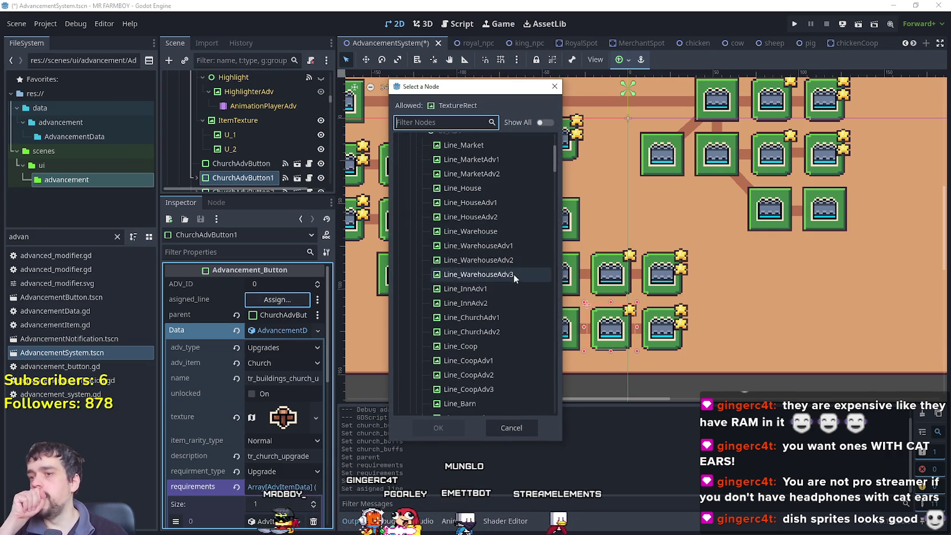
pyautogui.click(496, 317)
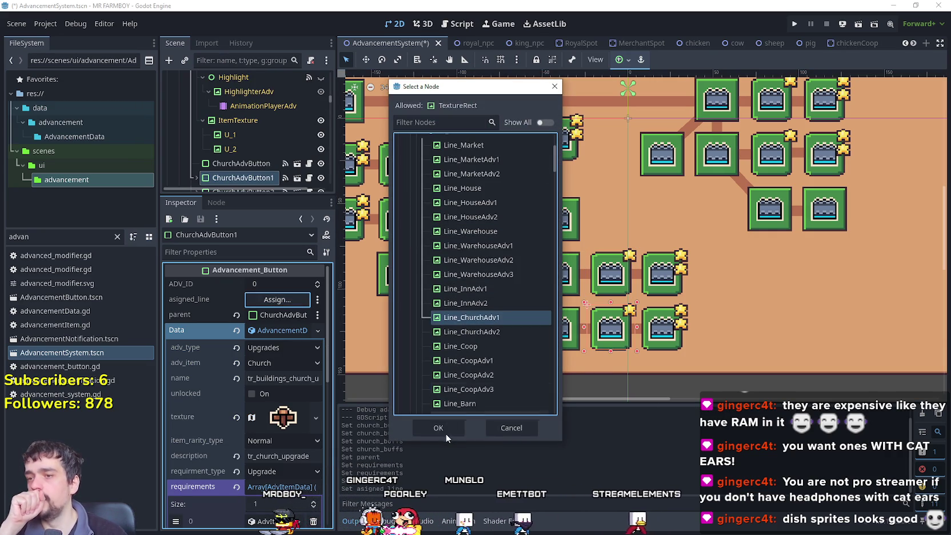
pyautogui.click(446, 429)
pyautogui.click(286, 331)
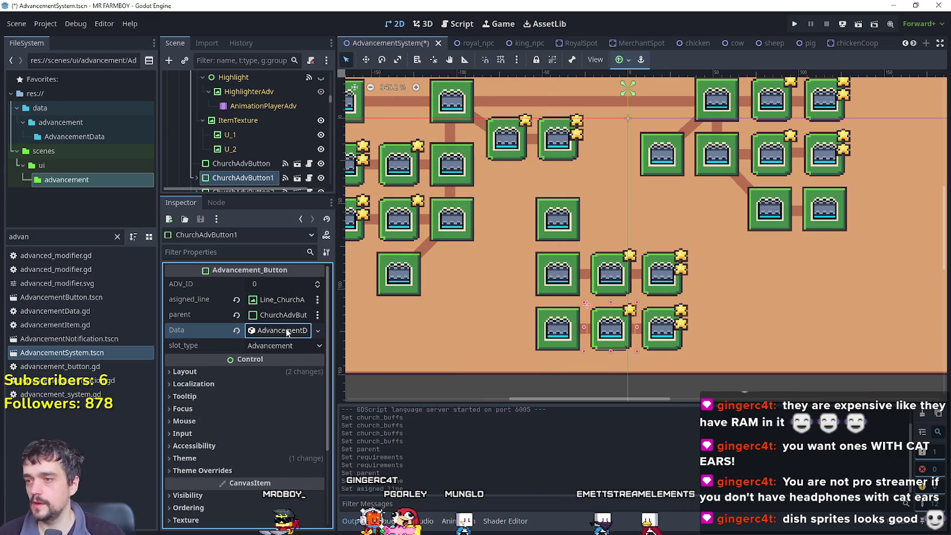
pyautogui.hotkey('ctrl', 's')
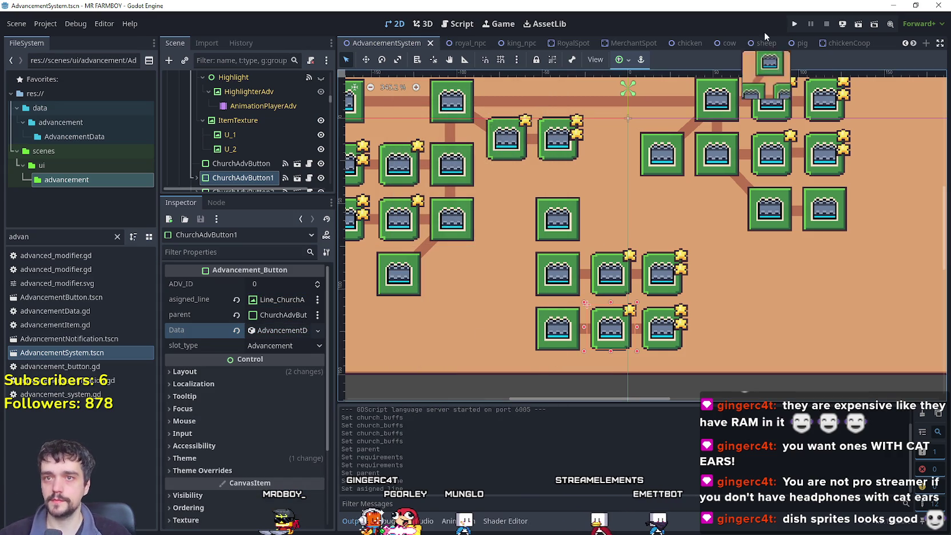
# Step: Run MR FARMBOY, continue from a save slot, and maximize the debug game window
pyautogui.click(794, 25)
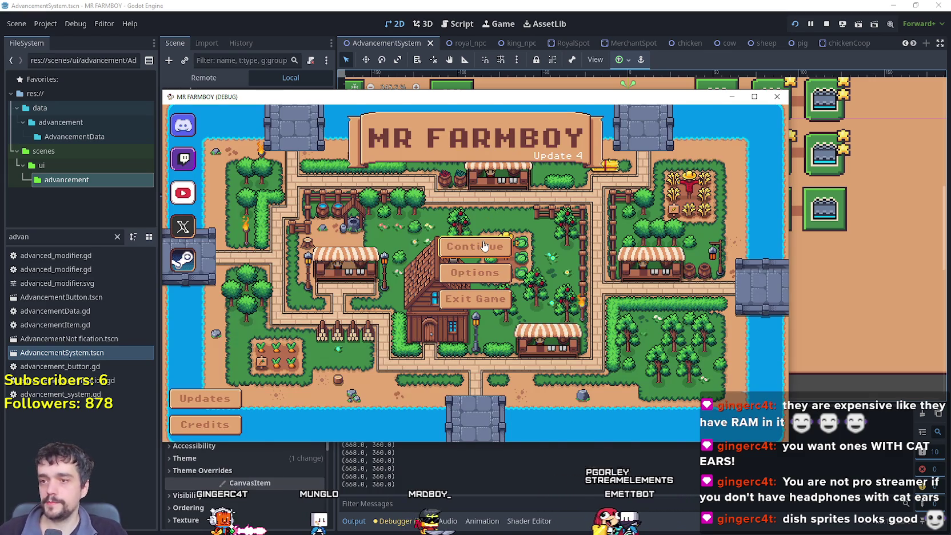
pyautogui.click(483, 246)
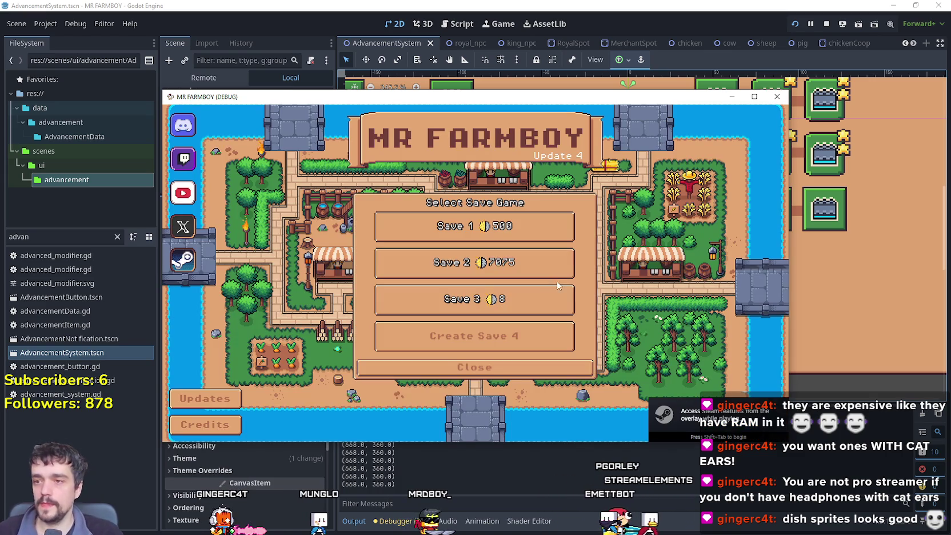
pyautogui.click(539, 338)
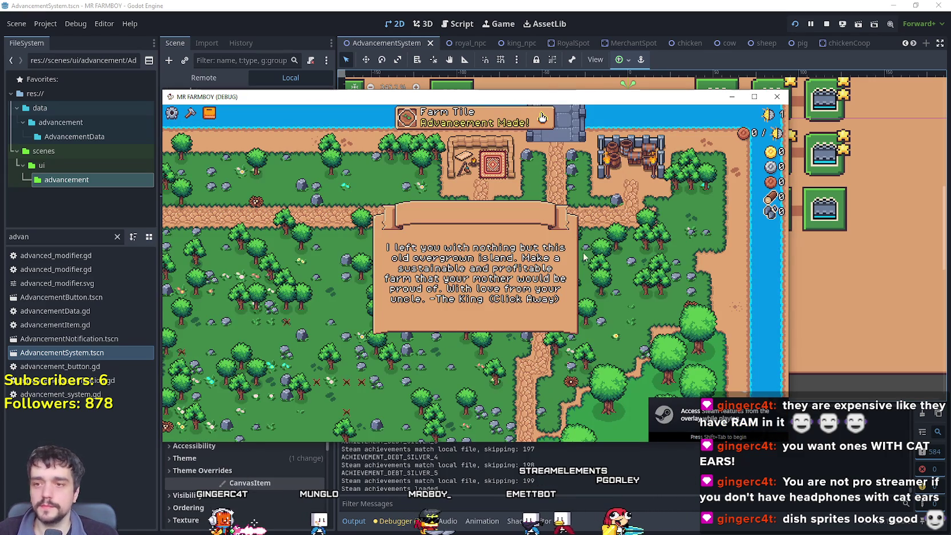
pyautogui.click(754, 97)
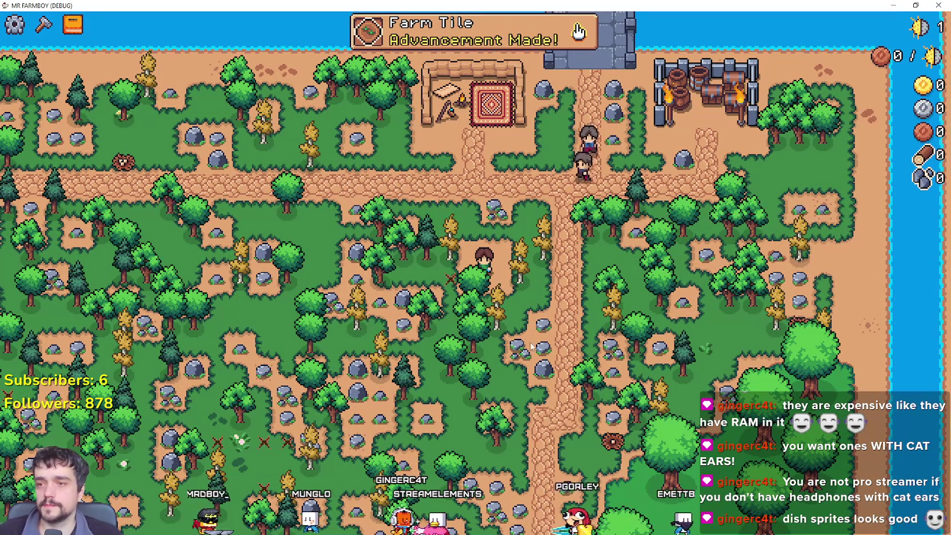
# Step: Walk the character to the church to unlock the church advancement
pyautogui.press('s')
pyautogui.press('s')
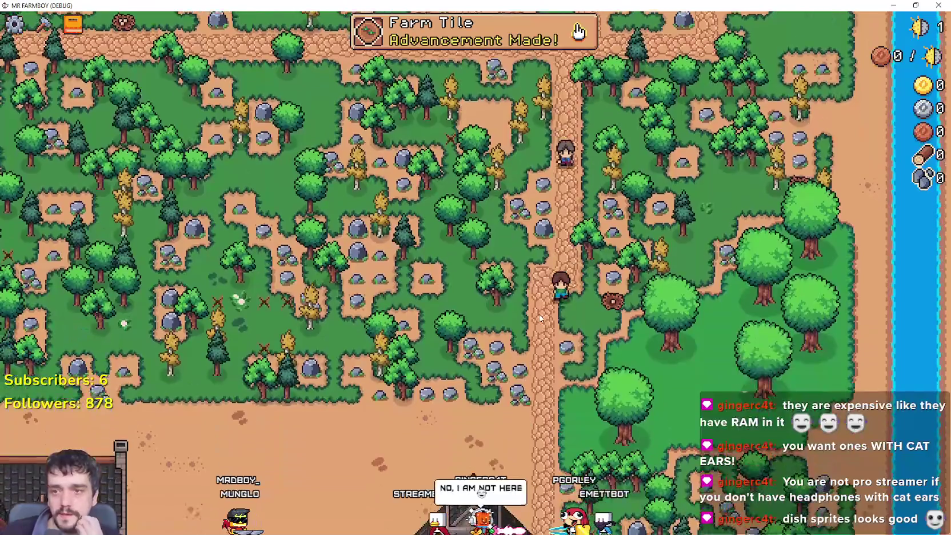
pyautogui.press('s')
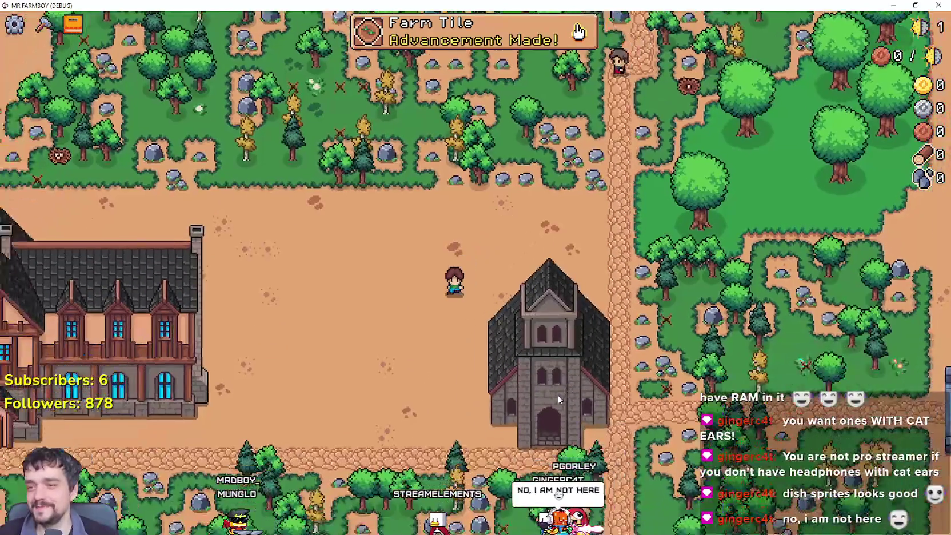
pyautogui.press('d')
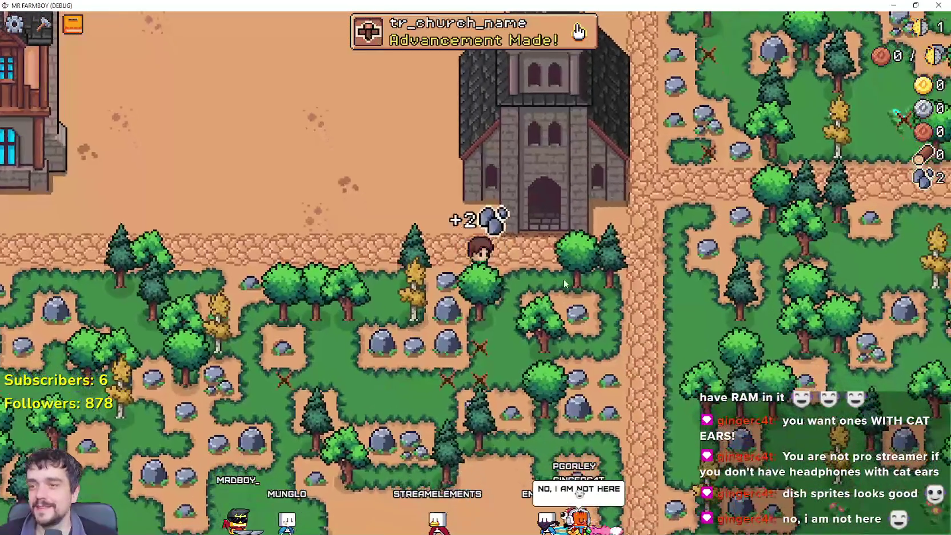
pyautogui.press('w')
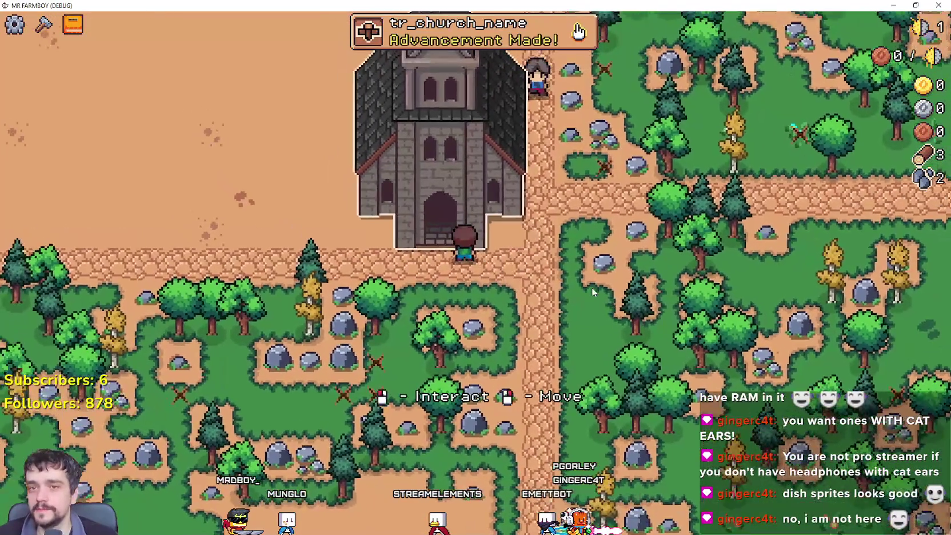
pyautogui.moveTo(388, 214)
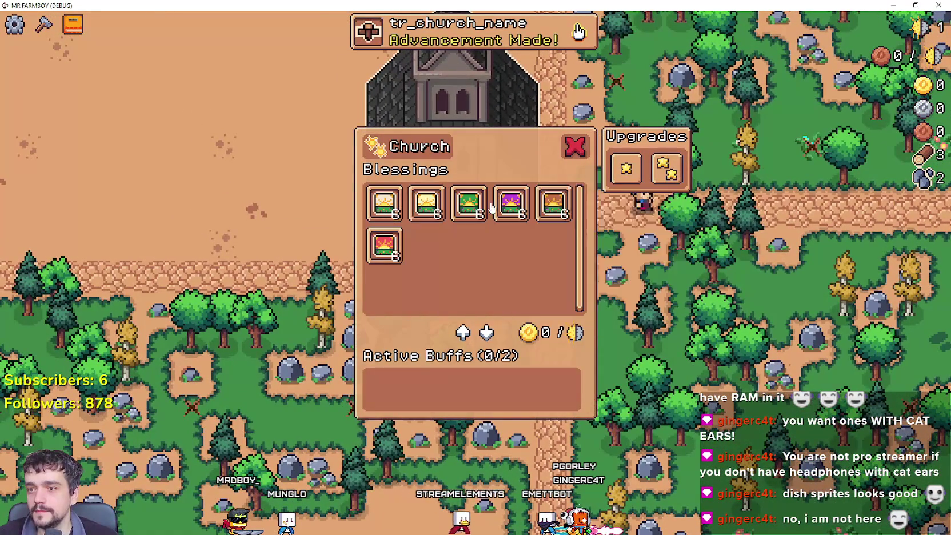
pyautogui.press('a')
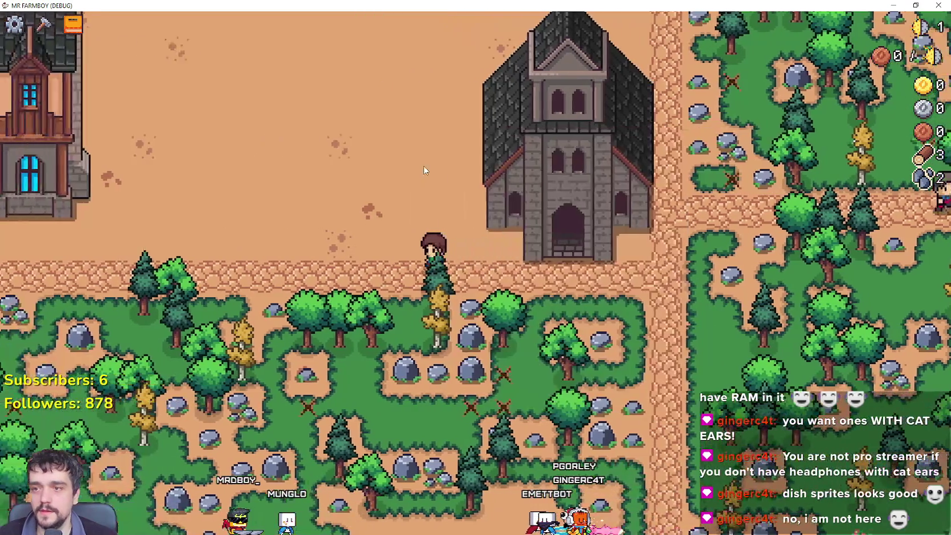
# Step: Check the church tiles in the Advancements window, pause the game, and return to Godot
pyautogui.press('Tab')
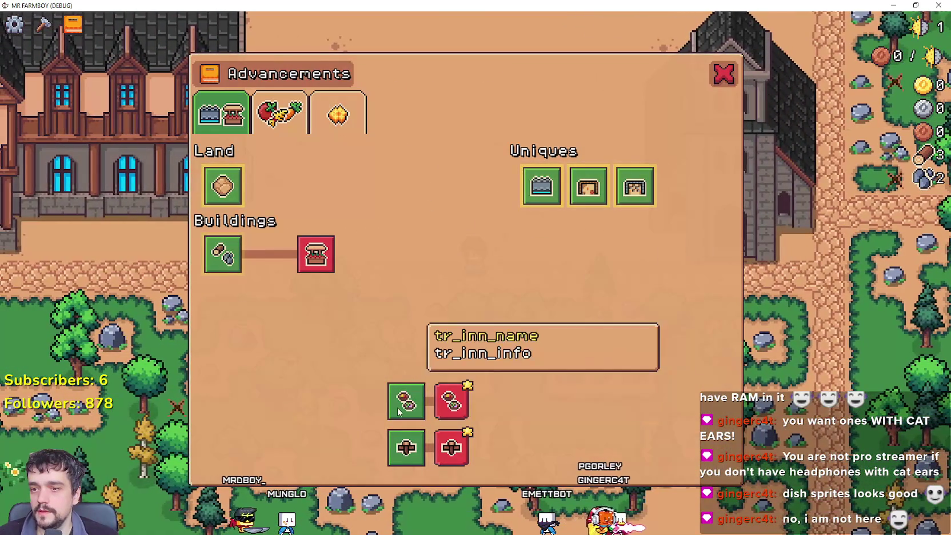
pyautogui.moveTo(449, 417)
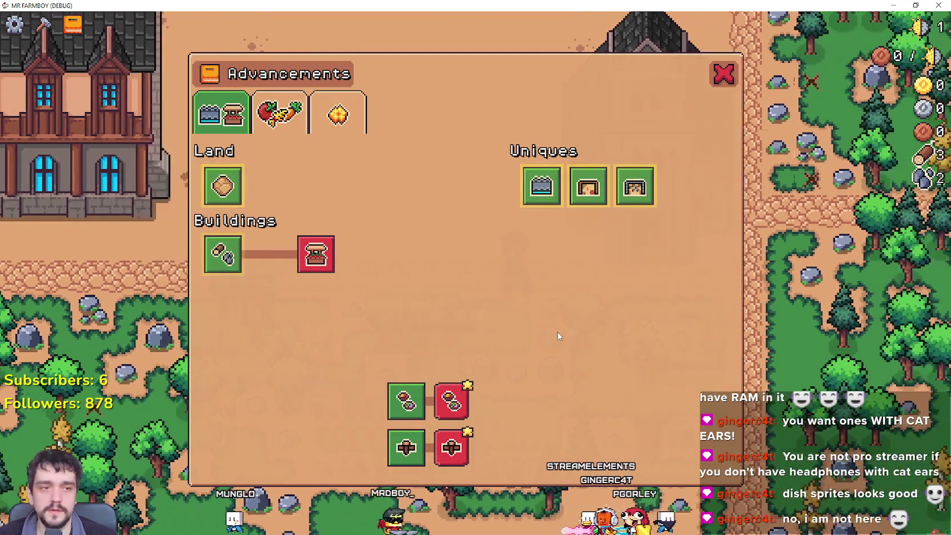
pyautogui.press('Tab')
pyautogui.press('Escape')
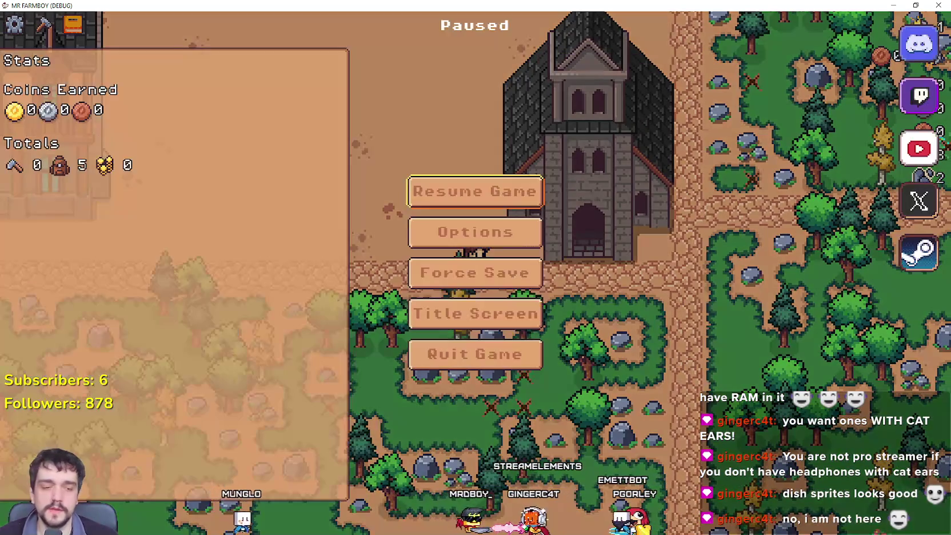
pyautogui.hotkey('alt', 'Tab')
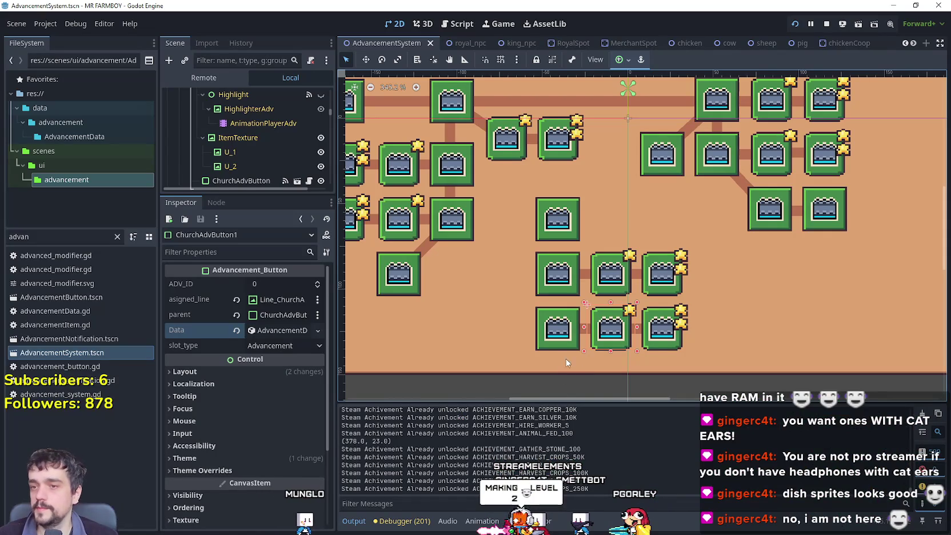
# Step: Set the first church button's texture region to the sparkle sprite
pyautogui.click(564, 351)
pyautogui.click(285, 416)
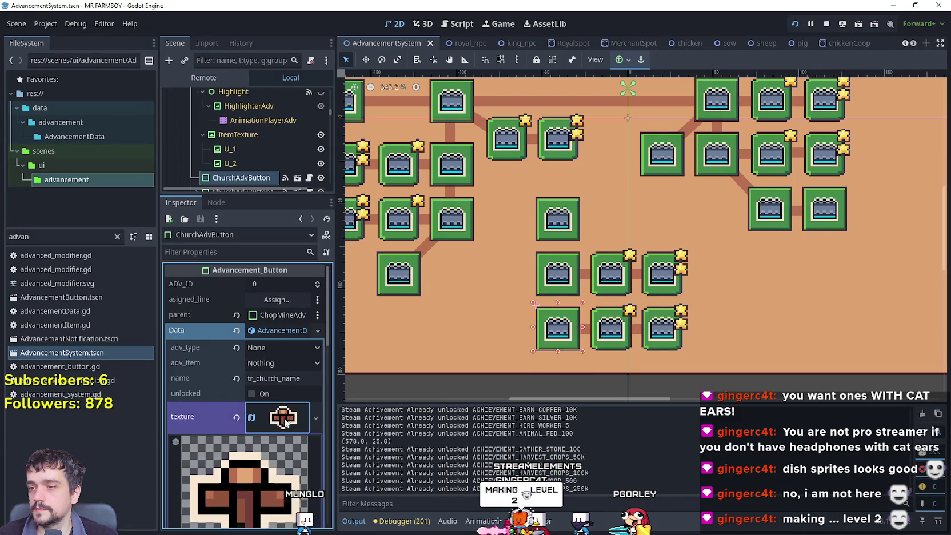
pyautogui.scroll(-6, 277, 357)
pyautogui.click(246, 419)
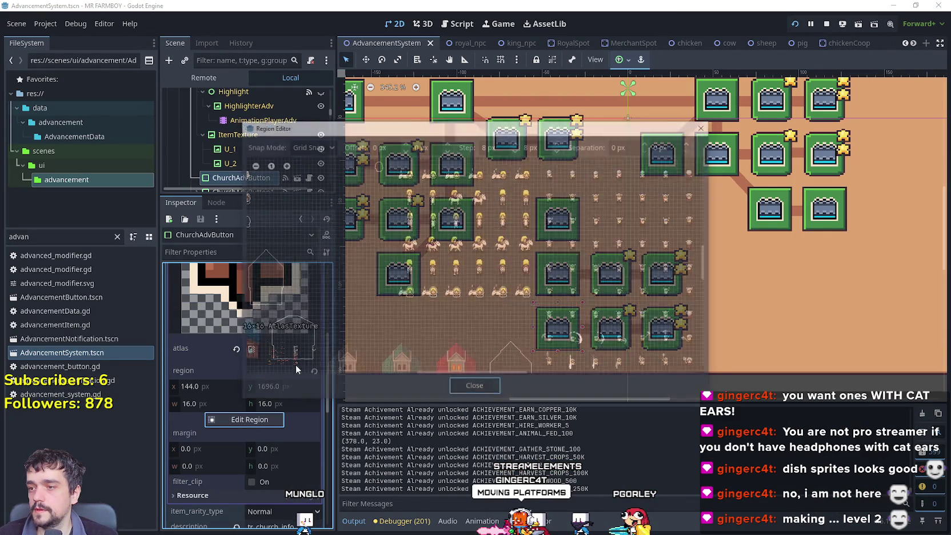
pyautogui.scroll(-4, 367, 362)
pyautogui.scroll(6, 450, 205)
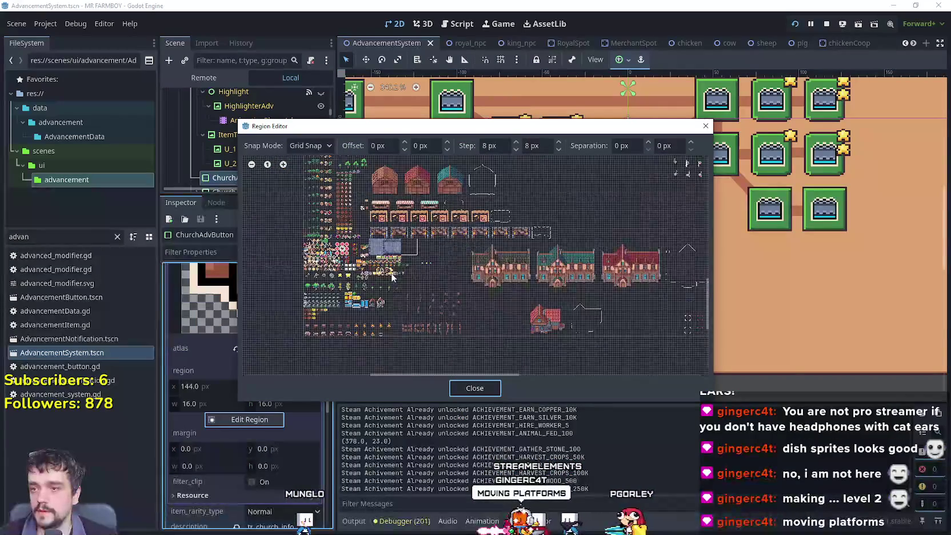
pyautogui.click(411, 257)
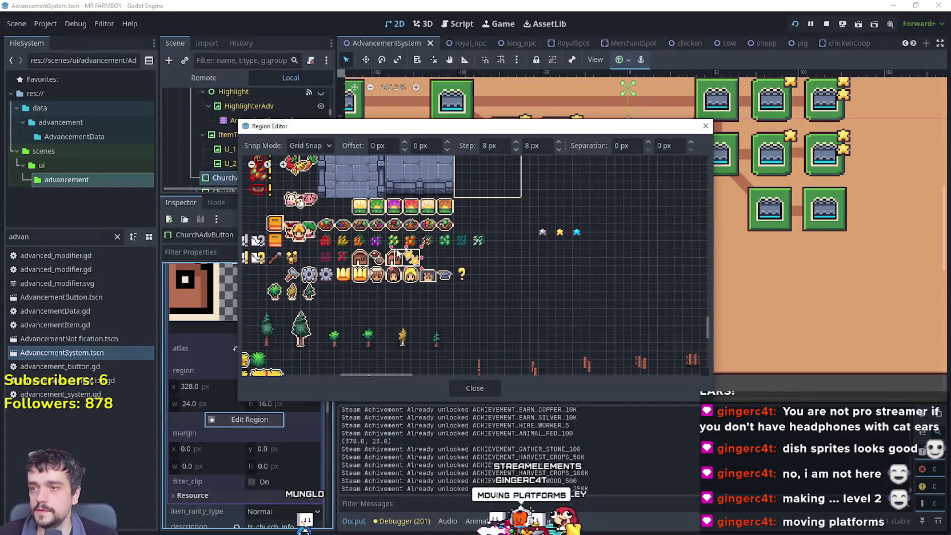
pyautogui.click(481, 388)
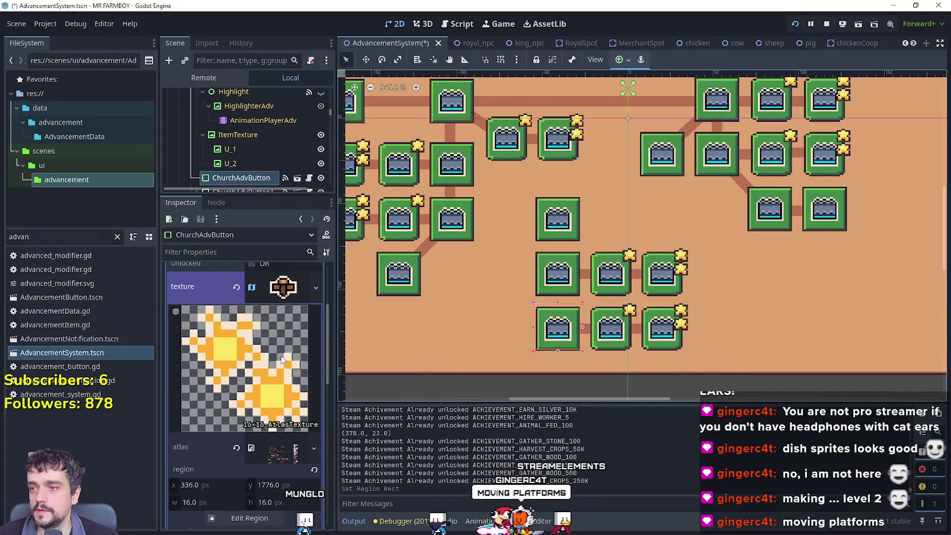
pyautogui.click(272, 298)
# Step: Copy the sparkle texture onto the middle church button and save the scene
pyautogui.rightClick(251, 297)
pyautogui.click(645, 328)
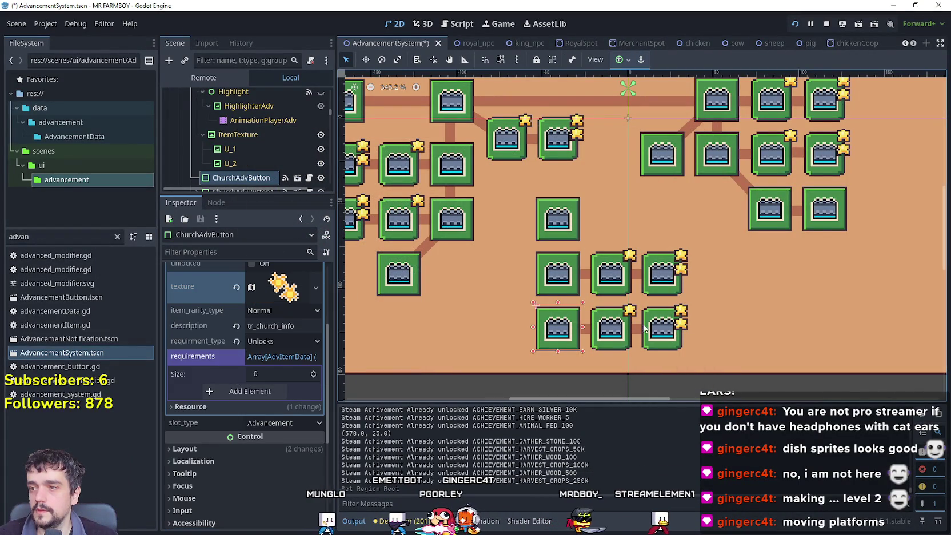
pyautogui.click(610, 337)
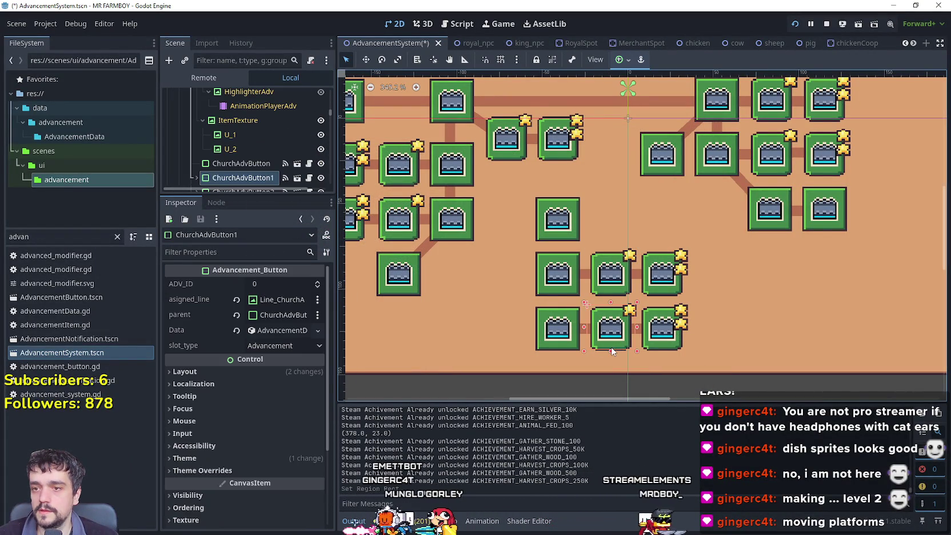
pyautogui.click(289, 298)
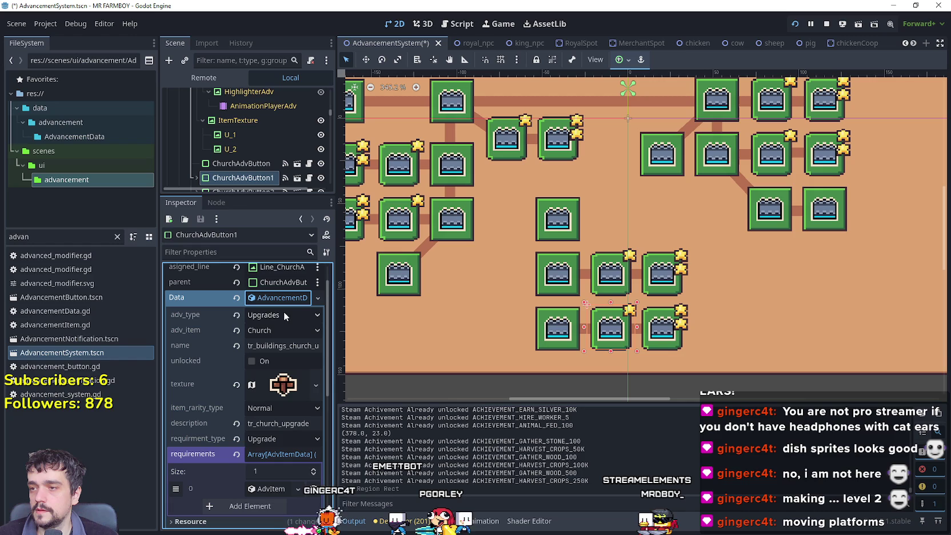
pyautogui.rightClick(222, 387)
pyautogui.click(227, 409)
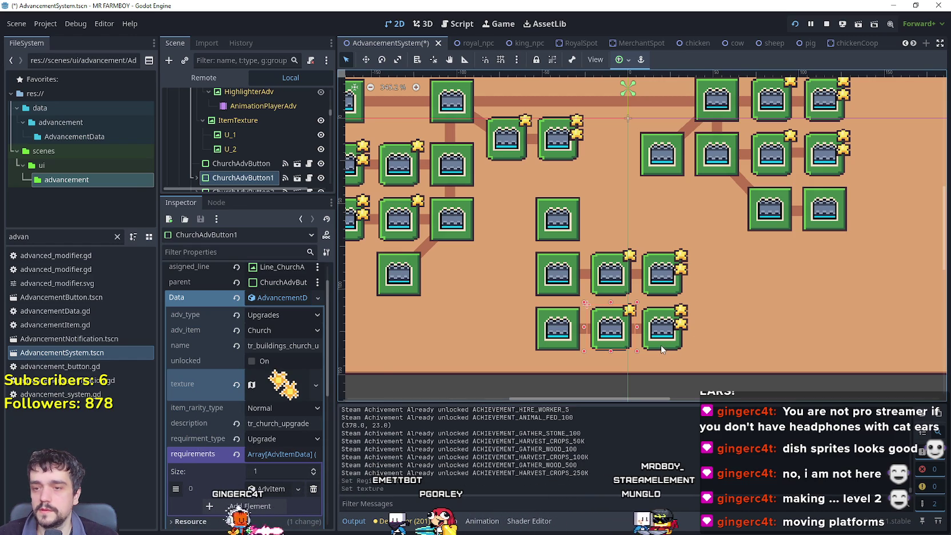
pyautogui.hotkey('ctrl', 's')
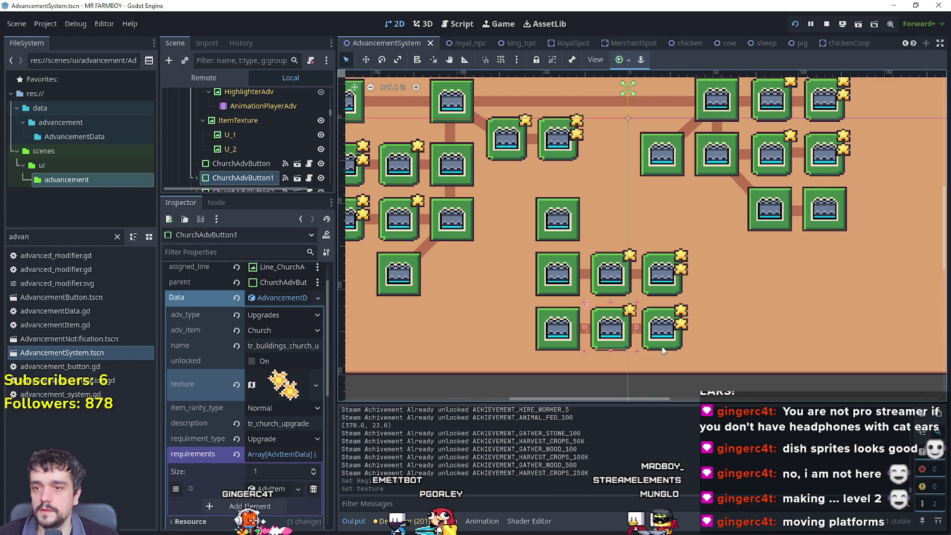
# Step: Paste the sparkle texture onto the rightmost church button and save again
pyautogui.click(658, 347)
pyautogui.rightClick(187, 414)
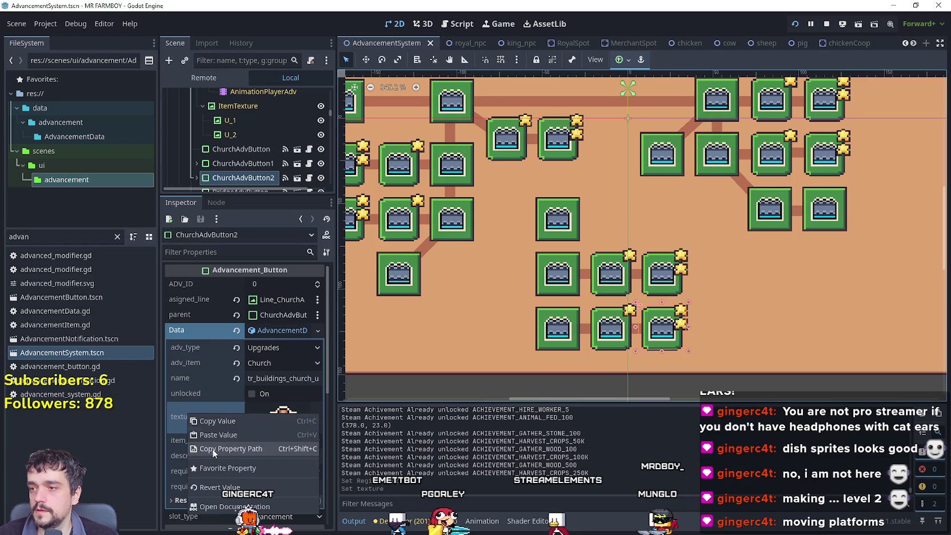
pyautogui.click(223, 436)
pyautogui.hotkey('ctrl', 's')
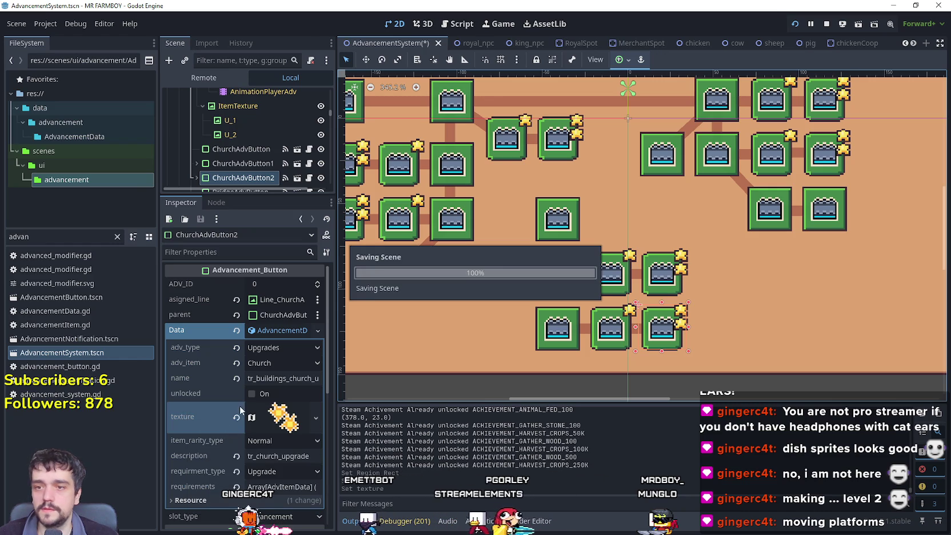
# Step: Resume the game and open the Advancements panel to check the church upgrade tooltip
pyautogui.hotkey('alt', 'Tab')
pyautogui.click(475, 200)
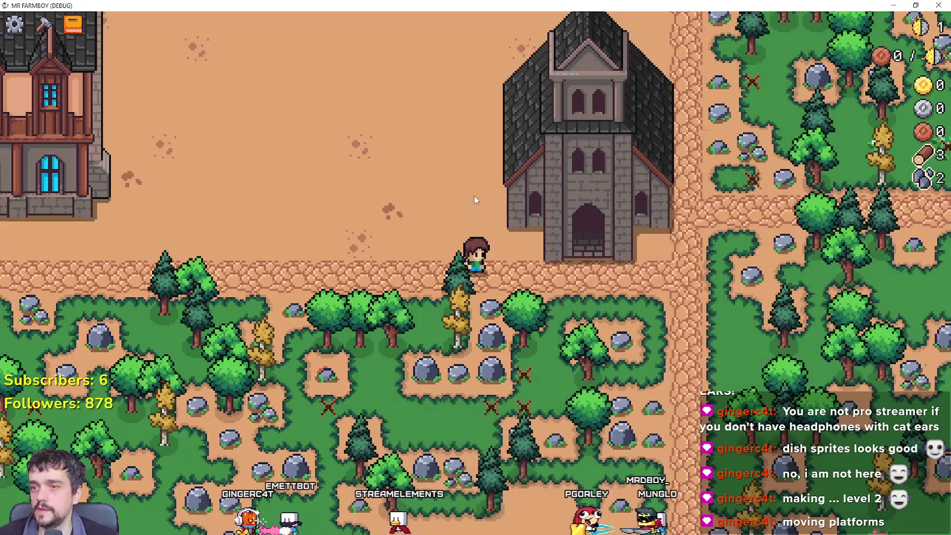
pyautogui.press('d')
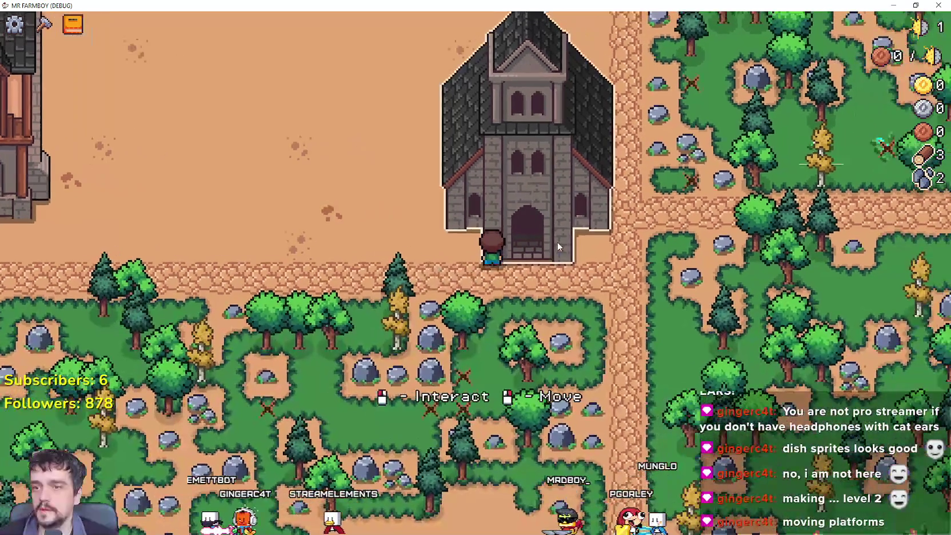
pyautogui.press('Tab')
pyautogui.press('a')
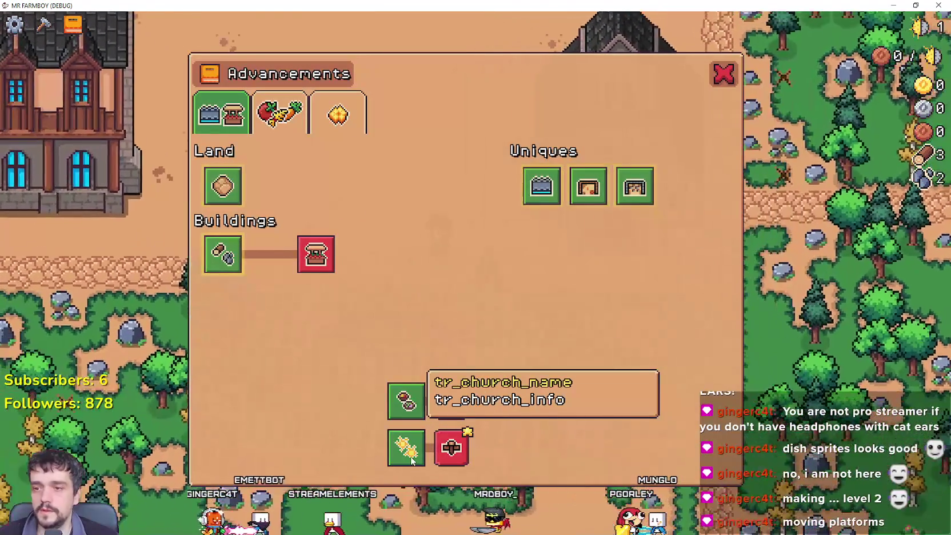
pyautogui.moveTo(450, 464)
# Step: Walk the character back beside the church and close the Advancements panel
pyautogui.press('w')
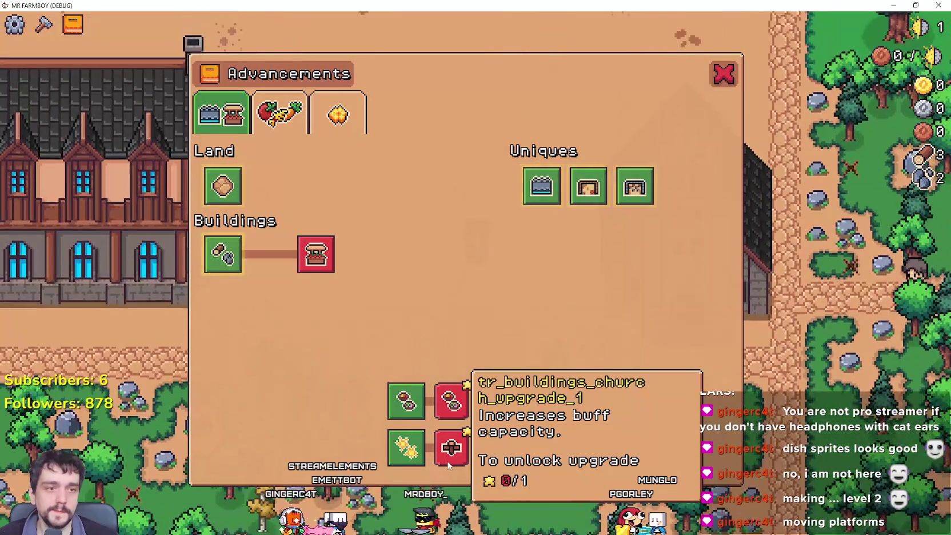
pyautogui.press('a')
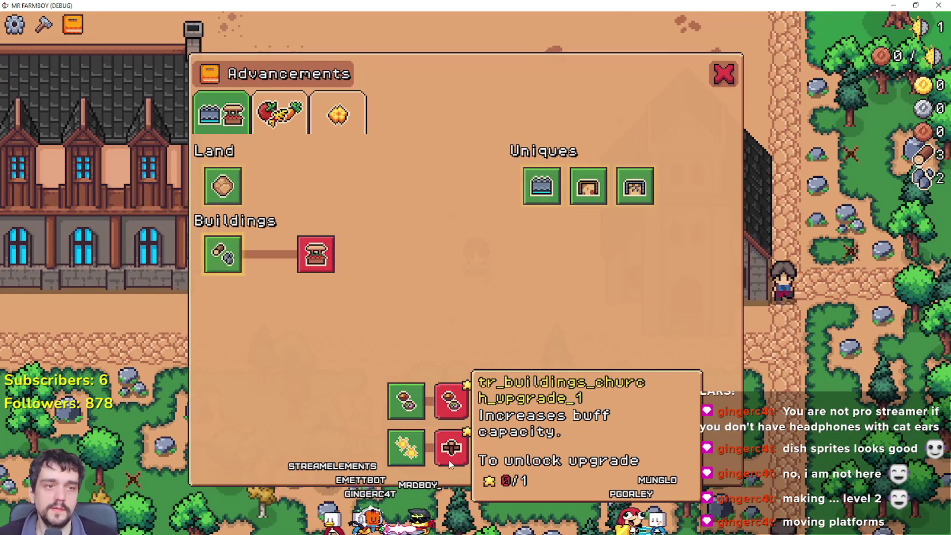
pyautogui.press('s')
pyautogui.press('w')
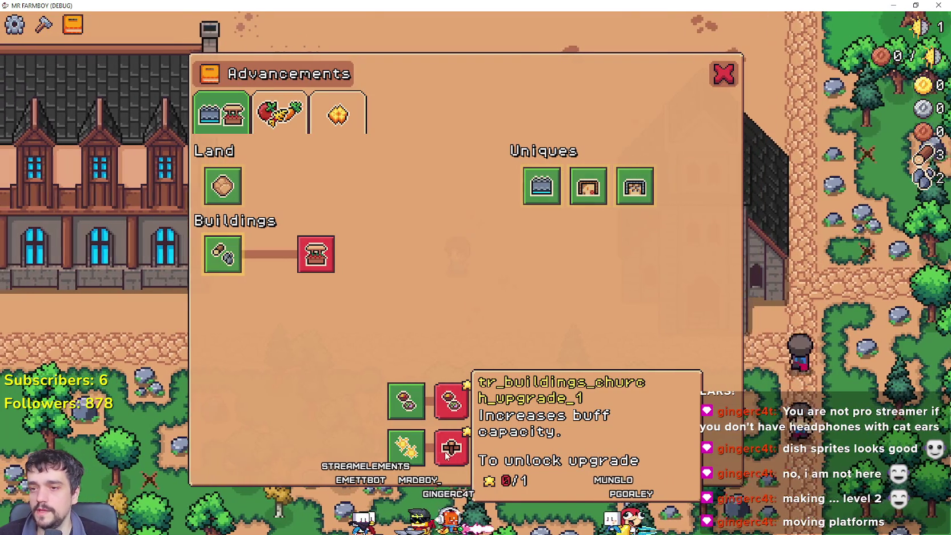
pyautogui.press('a')
pyautogui.click(723, 73)
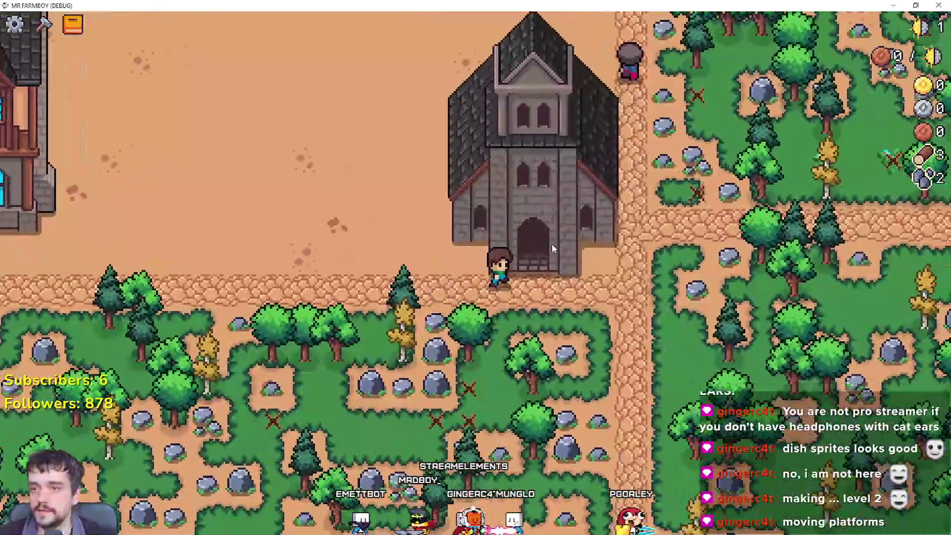
# Step: Buy church Upgrade 1 and check its new entry in the Advancements panel
pyautogui.click(551, 249)
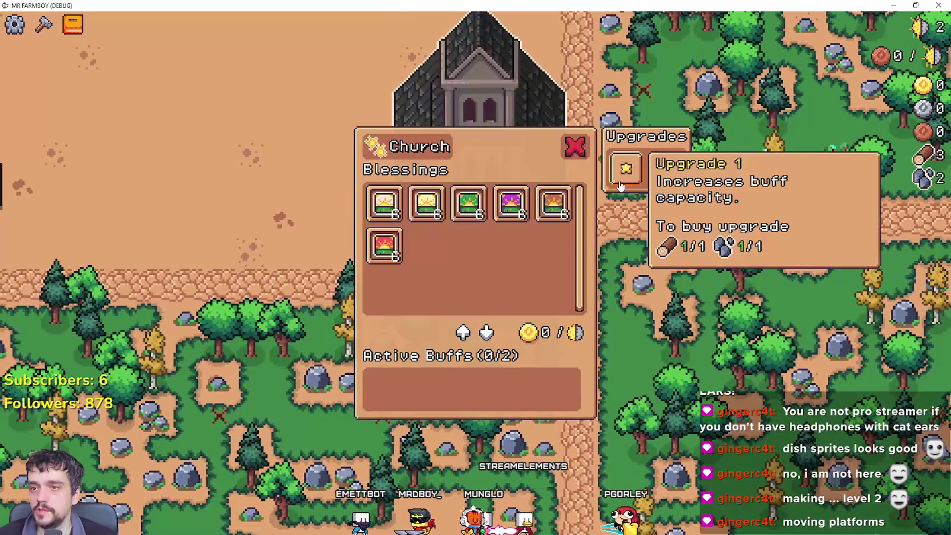
pyautogui.click(625, 169)
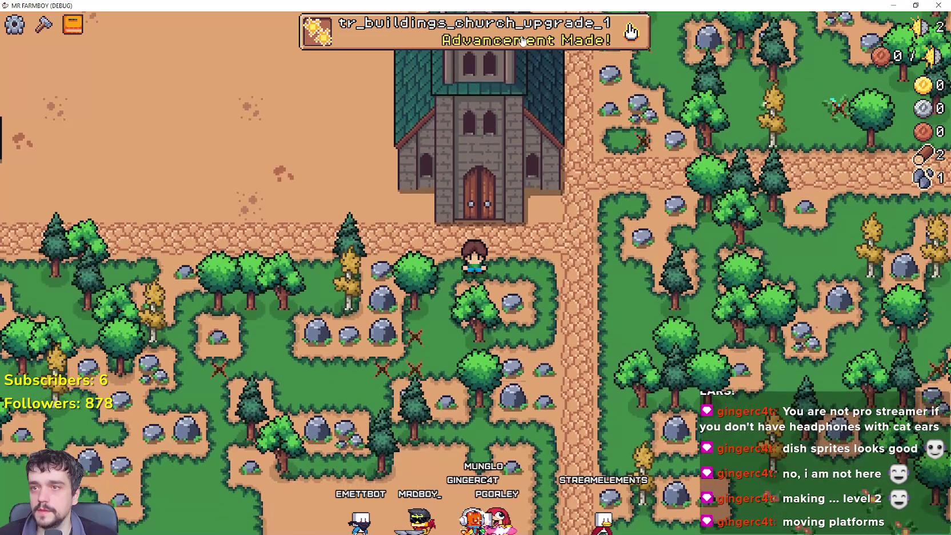
pyautogui.click(522, 39)
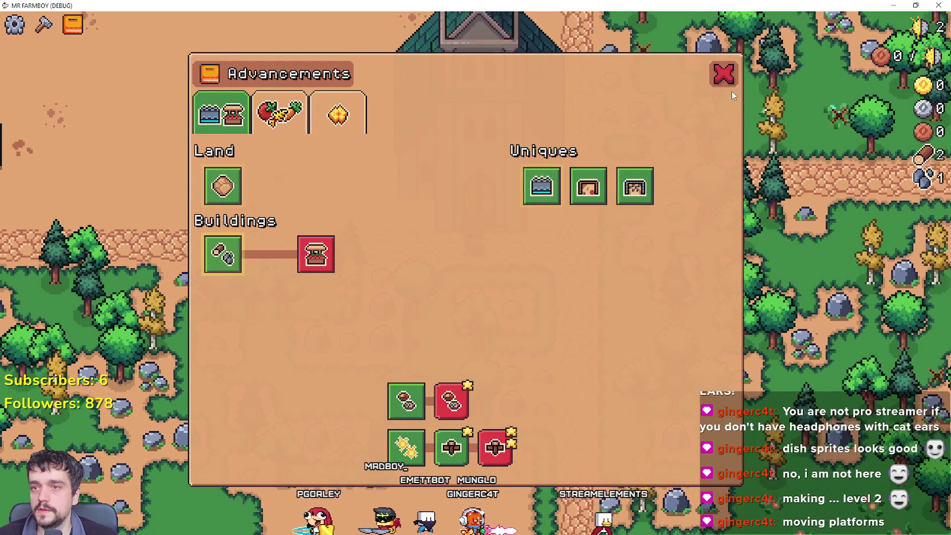
pyautogui.click(724, 74)
pyautogui.click(576, 148)
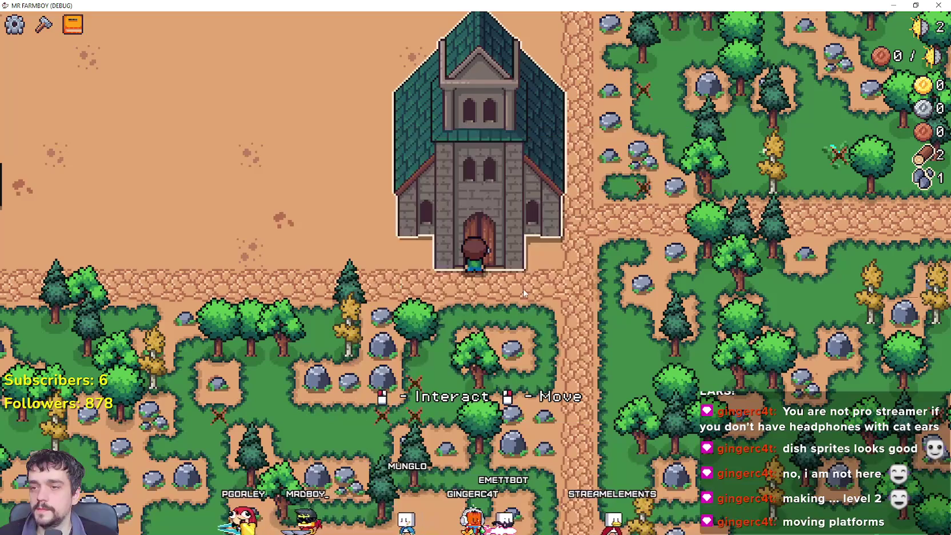
# Step: Buy church Upgrade 2 and confirm its advancement entry appears
pyautogui.click(523, 288)
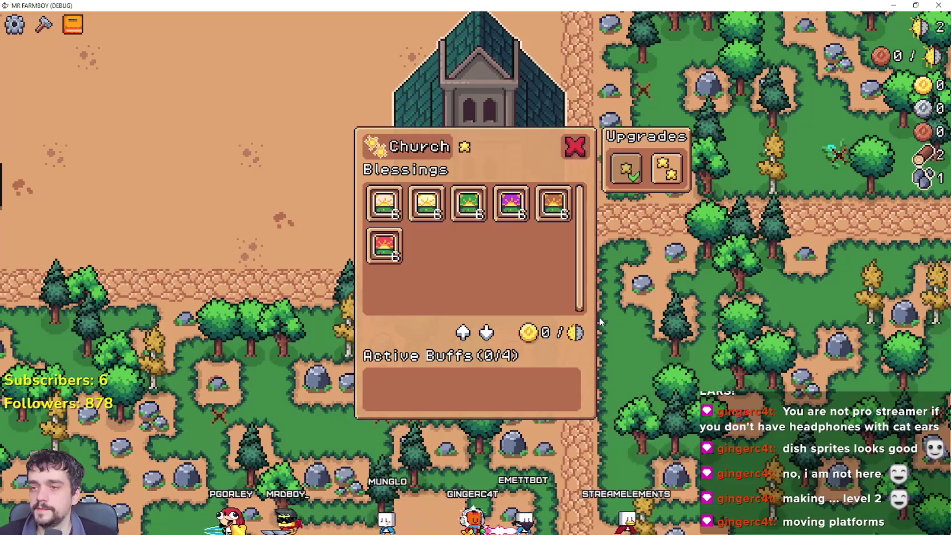
pyautogui.click(667, 169)
pyautogui.click(568, 34)
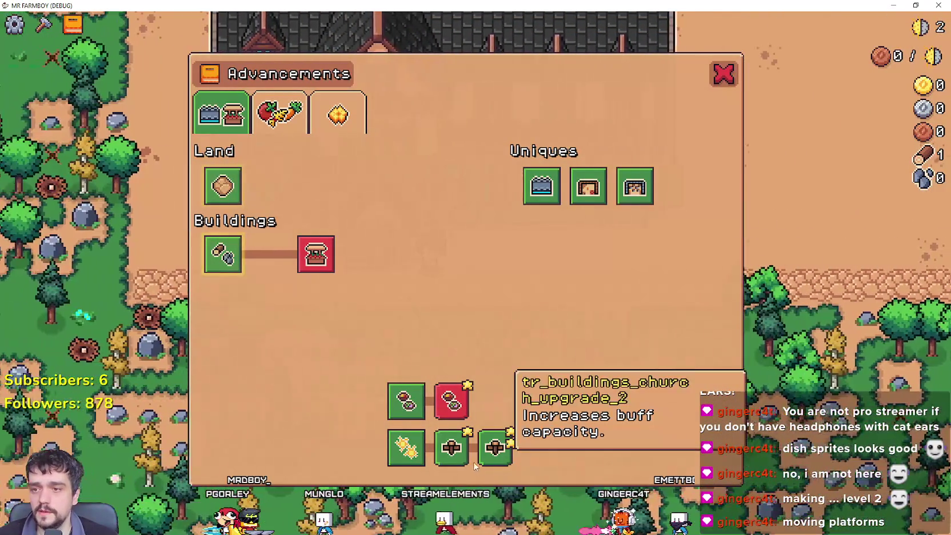
pyautogui.press('Escape')
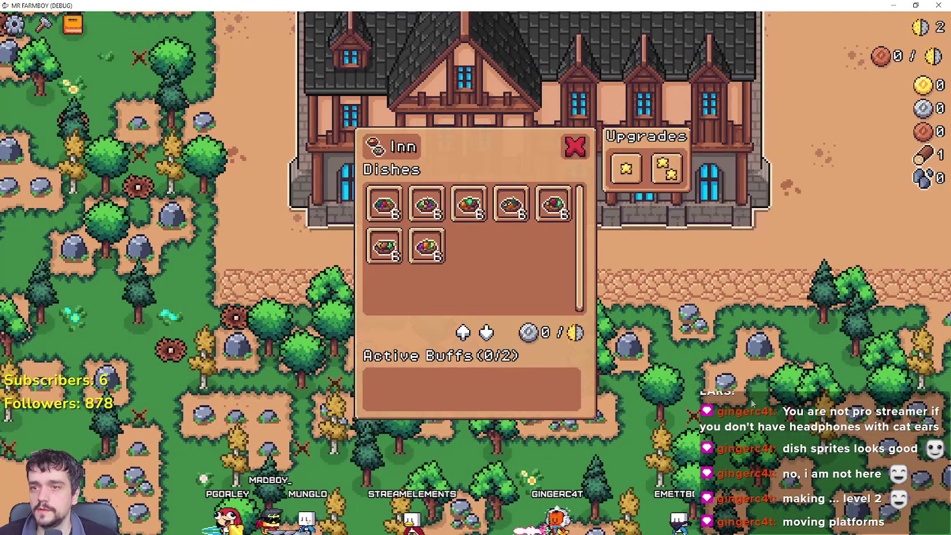
# Step: Mine a rock for stone, buy inn Upgrade 1, and check its advancement tooltip
pyautogui.press('Escape')
pyautogui.click(734, 404)
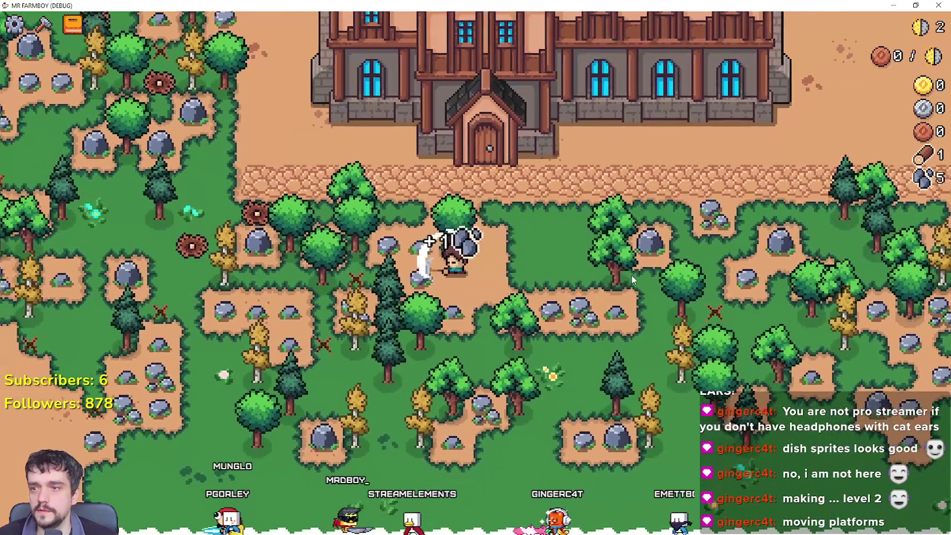
pyautogui.press('w')
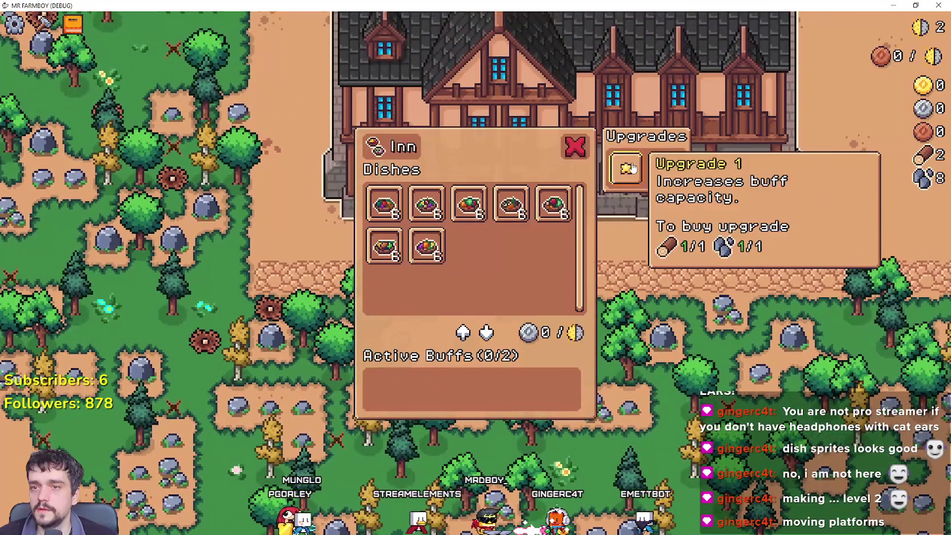
pyautogui.click(626, 169)
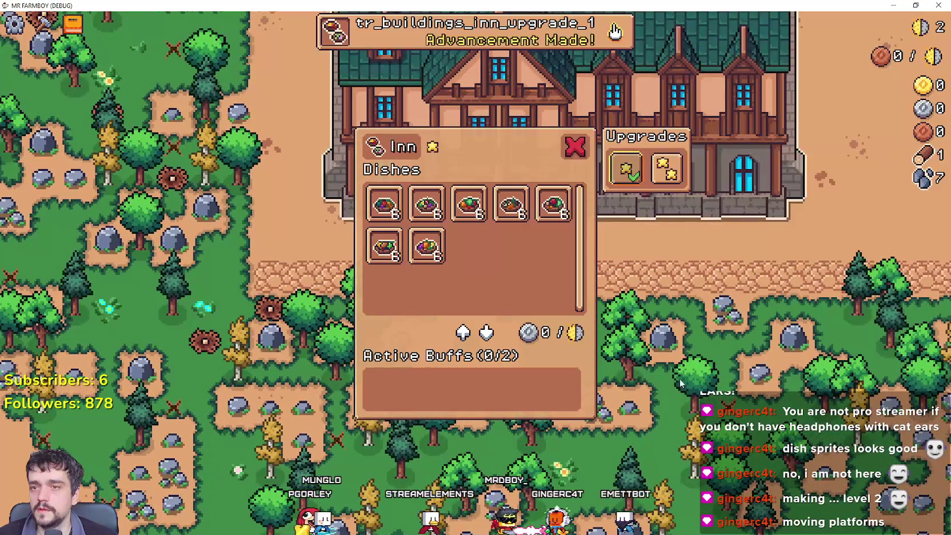
pyautogui.click(492, 47)
pyautogui.moveTo(495, 419)
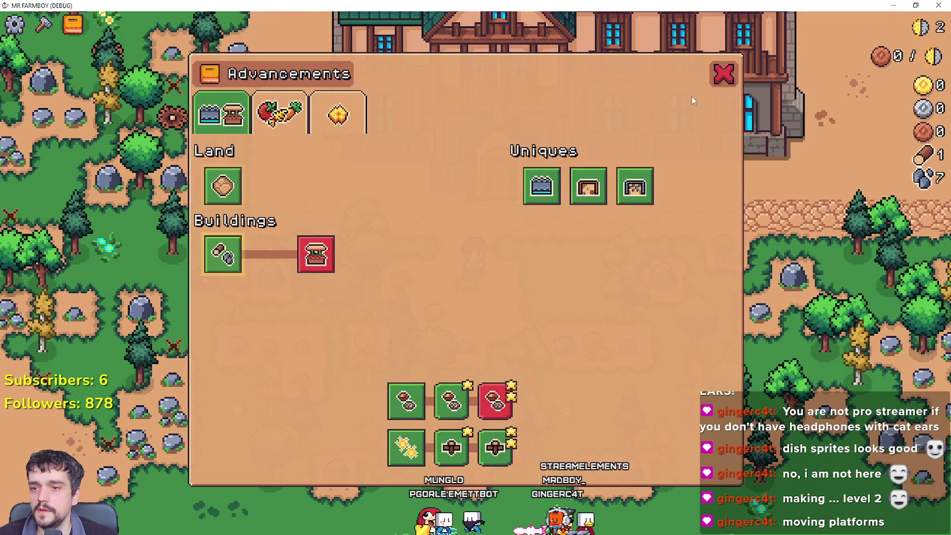
pyautogui.click(731, 69)
# Step: Buy inn Upgrade 2, review its advancement tooltips, and switch to the localization spreadsheet
pyautogui.press('e')
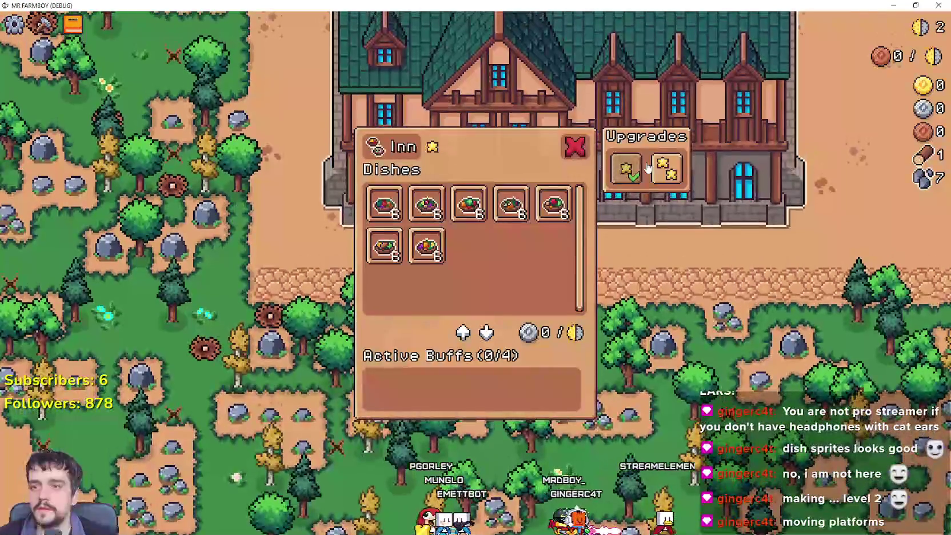
pyautogui.click(677, 171)
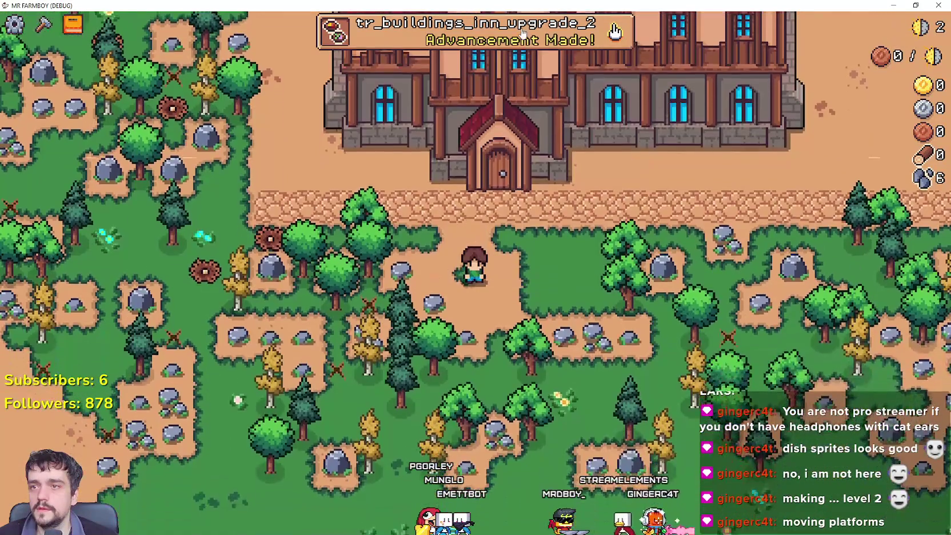
pyautogui.click(435, 32)
pyautogui.moveTo(449, 411)
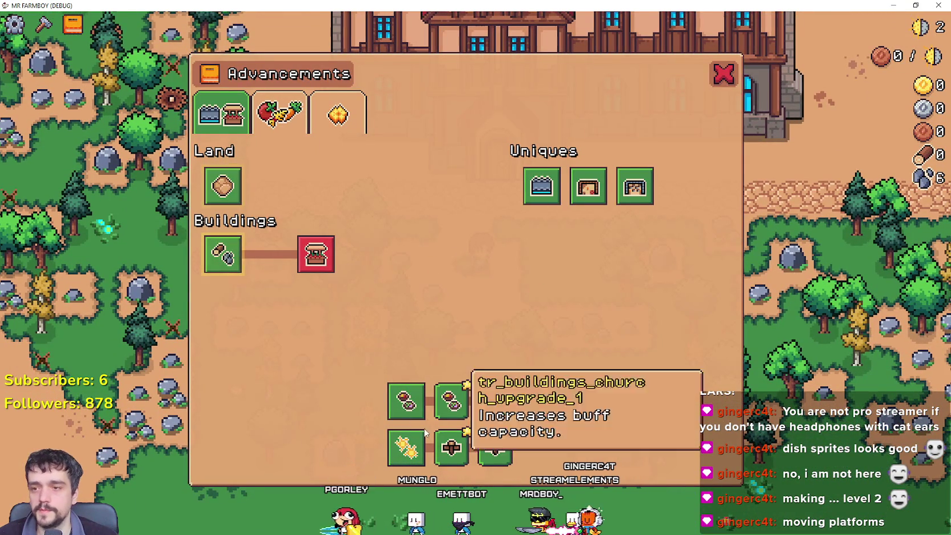
pyautogui.moveTo(406, 441)
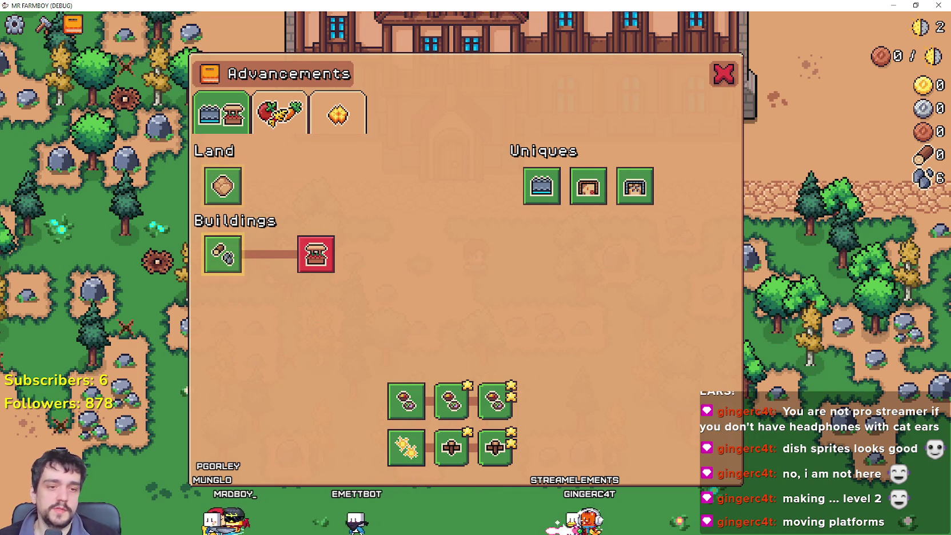
pyautogui.hotkey('alt', 'Tab')
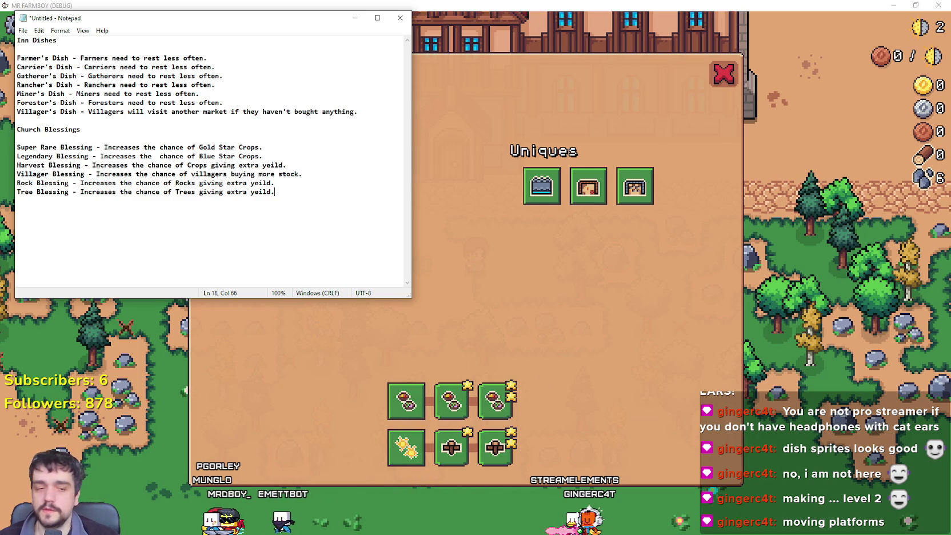
pyautogui.hotkey('alt', 'Tab')
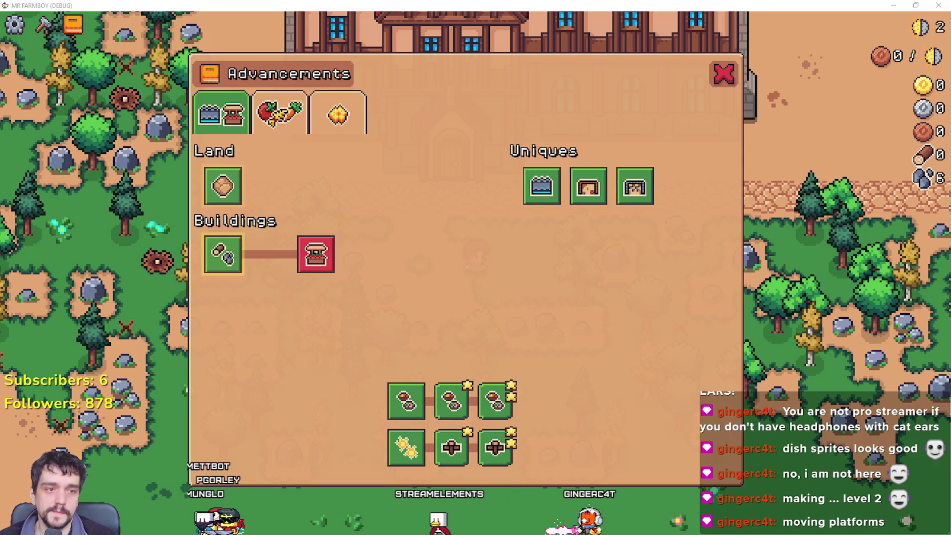
pyautogui.hotkey('alt', 'Tab')
# Step: Review the farmer dish keys and Active Buffs text in the localization sheet
pyautogui.click(416, 387)
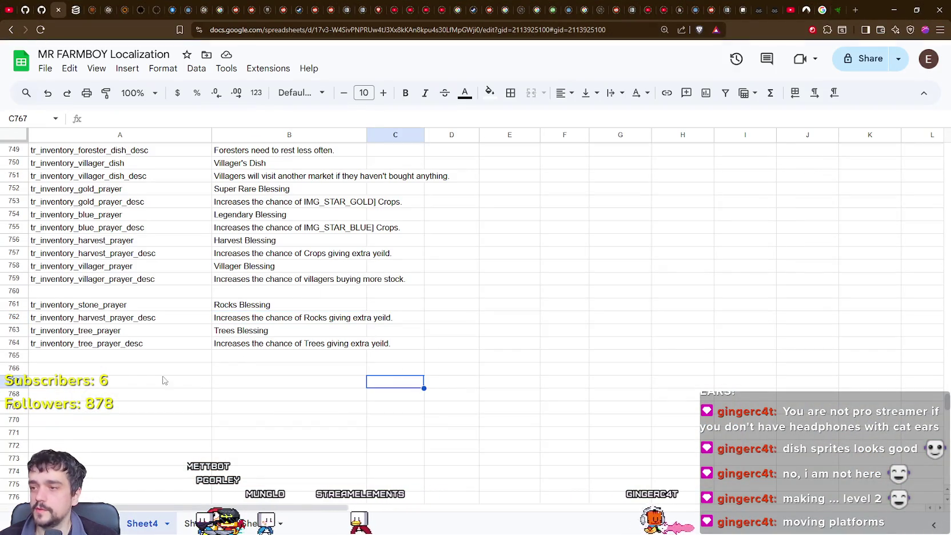
pyautogui.click(98, 369)
pyautogui.scroll(5, 98, 369)
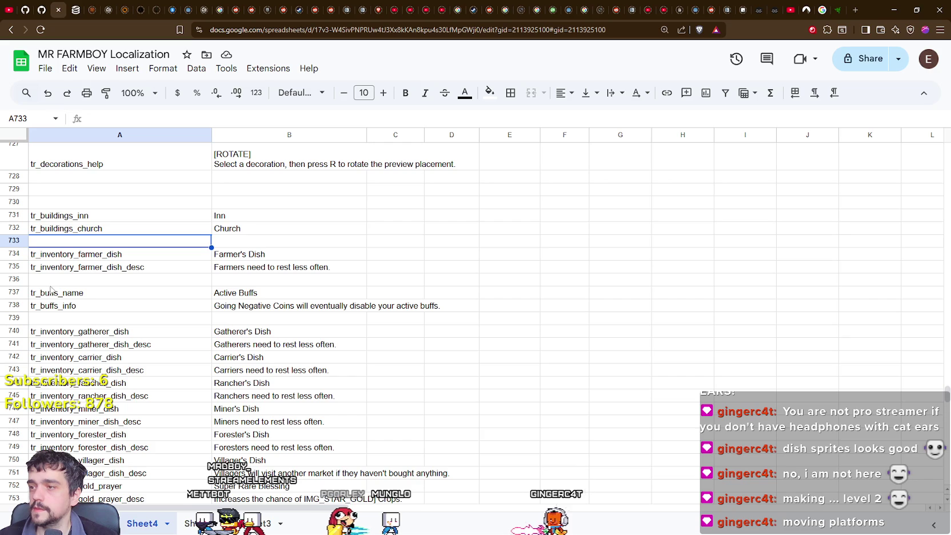
pyautogui.click(63, 269)
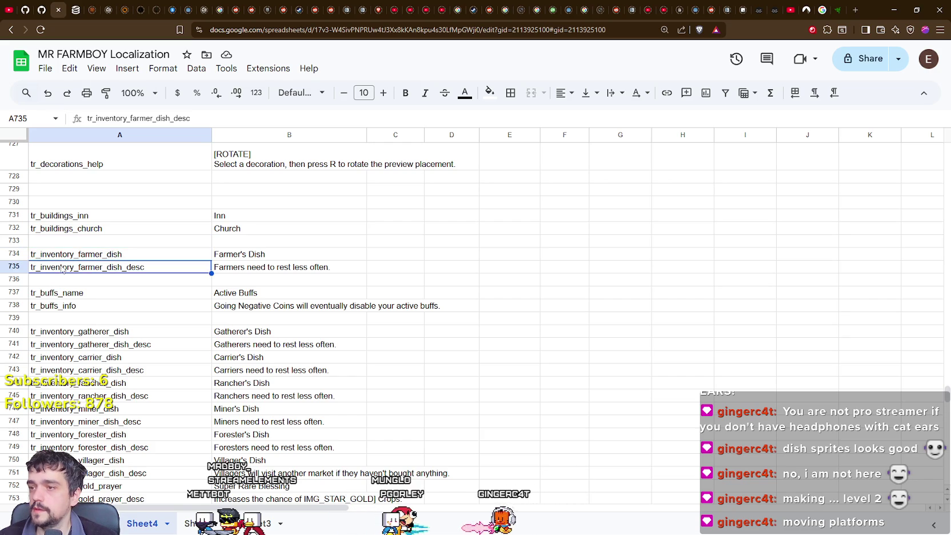
pyautogui.click(354, 310)
pyautogui.click(101, 260)
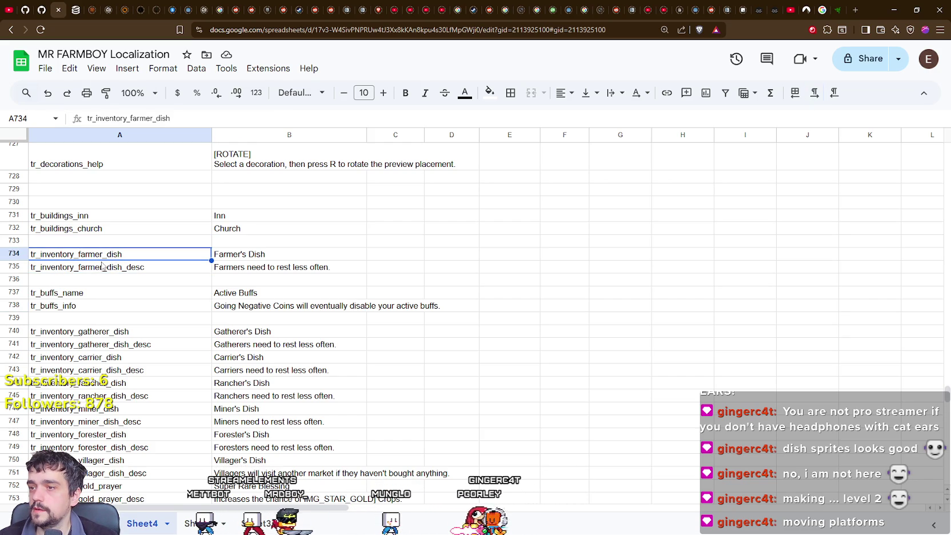
pyautogui.click(301, 268)
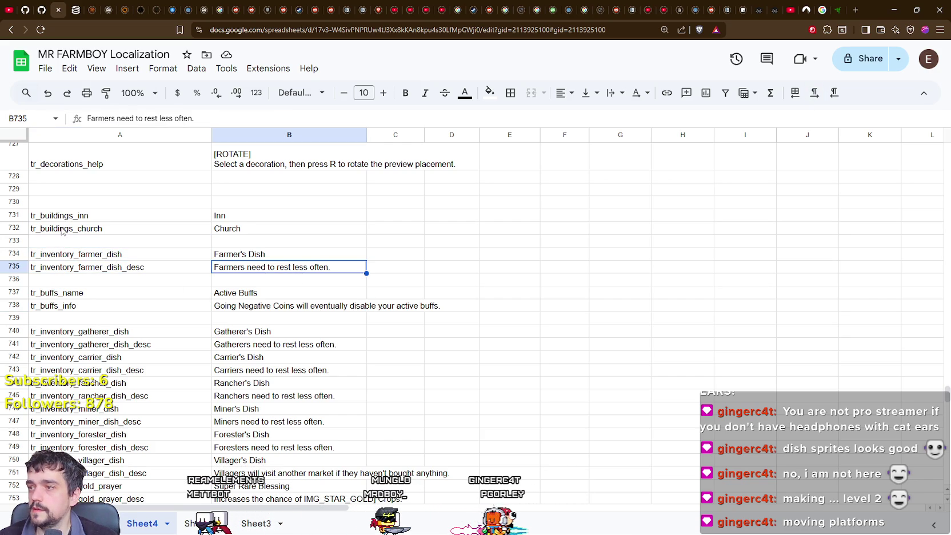
# Step: Move the tr_buildings_inn and tr_buildings_church rows up with the farmer dish rows beneath
pyautogui.moveTo(60, 216); pyautogui.dragTo(241, 228)
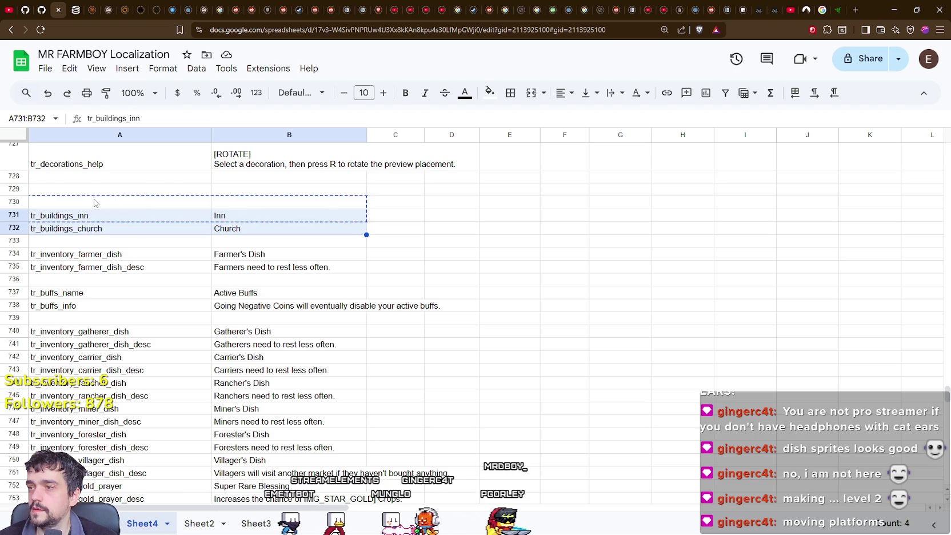
pyautogui.moveTo(97, 195); pyautogui.dragTo(97, 194)
pyautogui.hotkey('ctrl', 'c')
pyautogui.moveTo(123, 254); pyautogui.dragTo(274, 267)
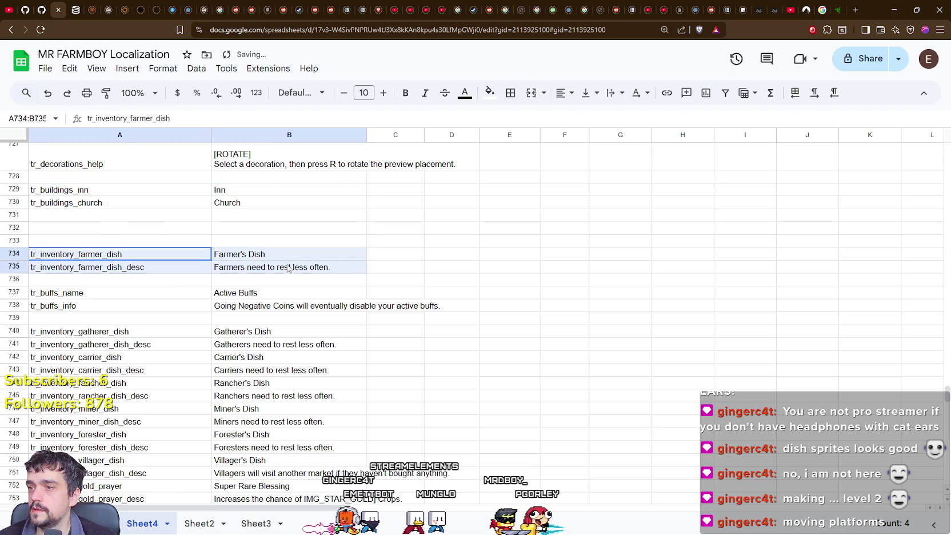
pyautogui.moveTo(123, 249); pyautogui.dragTo(125, 229)
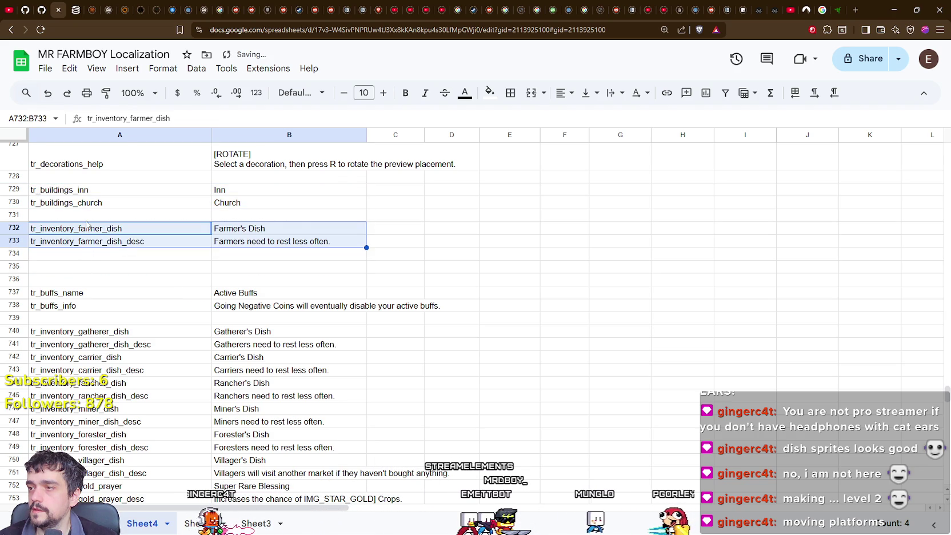
pyautogui.click(85, 253)
pyautogui.hotkey('alt', 'Tab')
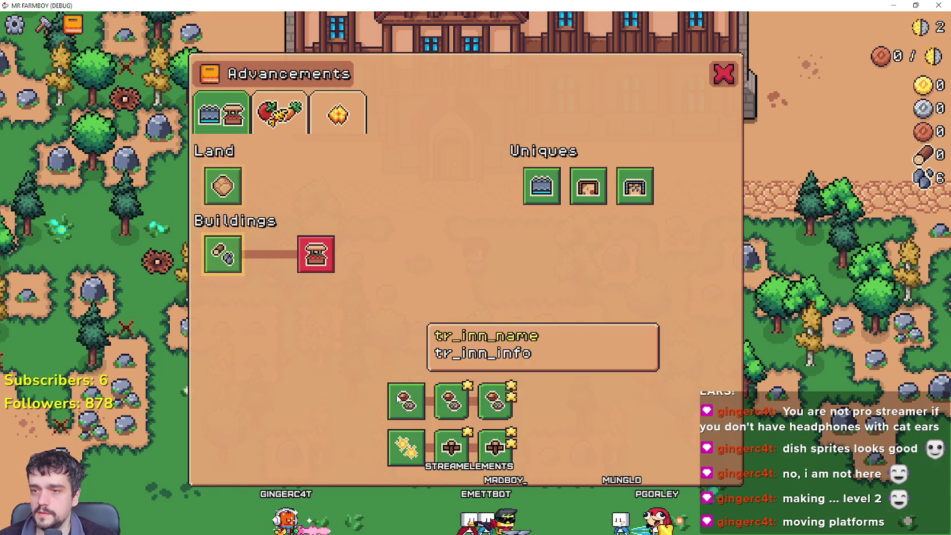
# Step: Shift the farmer dish rows further down and place the Inn and Church rows at 728–729
pyautogui.hotkey('alt', 'Tab')
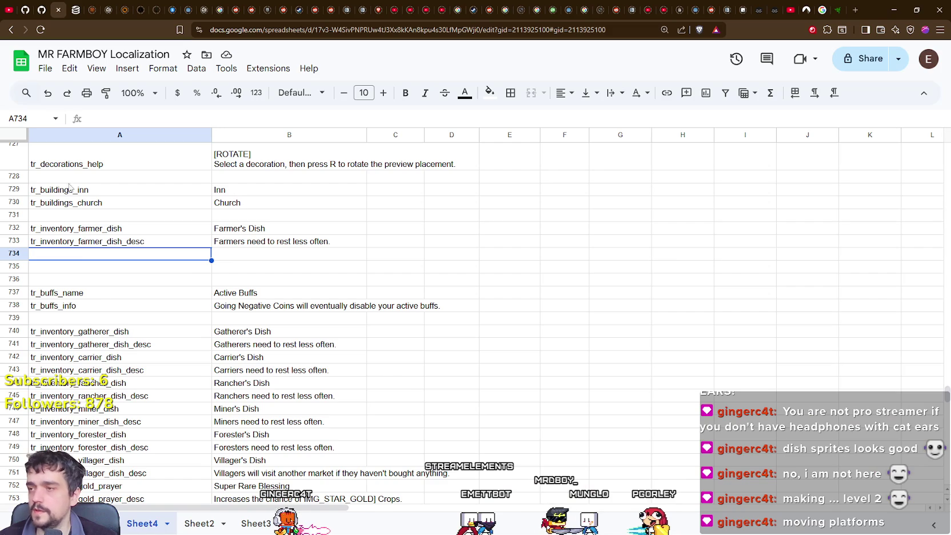
pyautogui.click(80, 267)
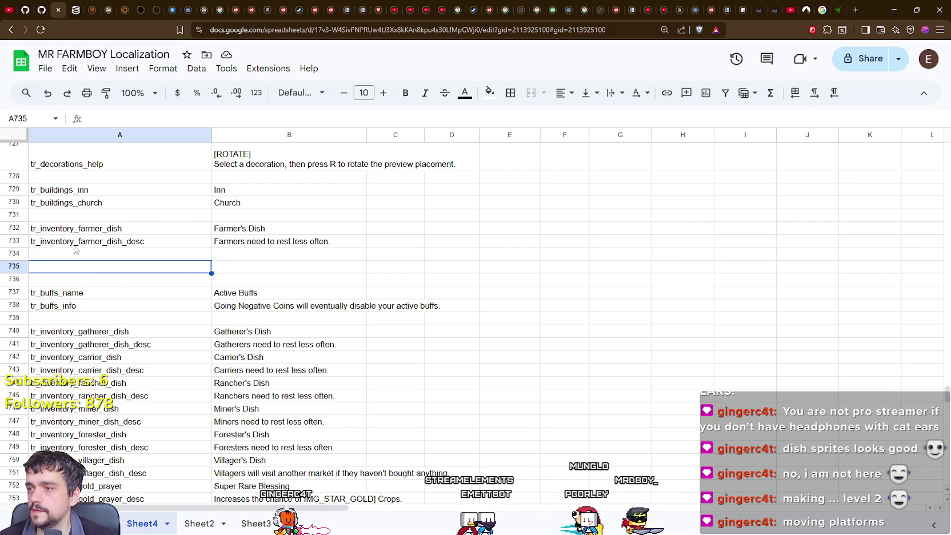
pyautogui.click(85, 228)
pyautogui.click(67, 191)
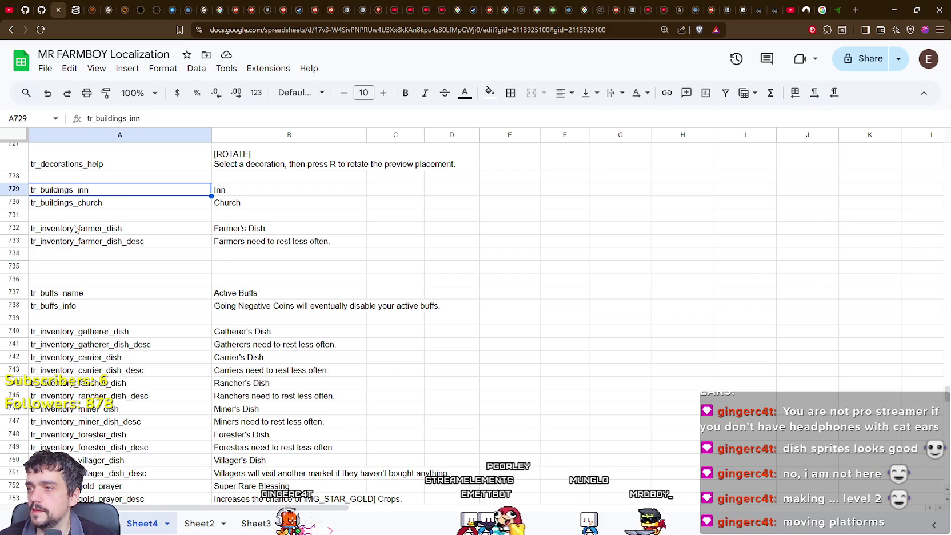
pyautogui.moveTo(86, 228)
pyautogui.mouseDown()
pyautogui.moveTo(274, 242)
pyautogui.moveTo(253, 269)
pyautogui.moveTo(252, 260)
pyautogui.mouseUp()
pyautogui.click(94, 227)
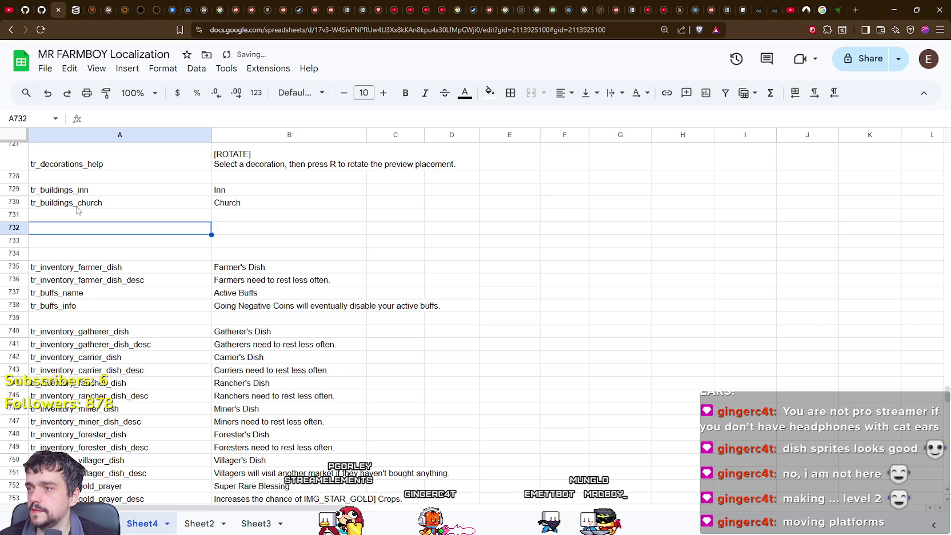
pyautogui.moveTo(67, 190)
pyautogui.mouseDown()
pyautogui.moveTo(263, 205)
pyautogui.moveTo(172, 186)
pyautogui.moveTo(121, 195)
pyautogui.moveTo(148, 181)
pyautogui.moveTo(240, 196)
pyautogui.mouseUp()
# Step: Paste a copy of the Inn and Church rows into A730
pyautogui.click(100, 211)
pyautogui.click(113, 203)
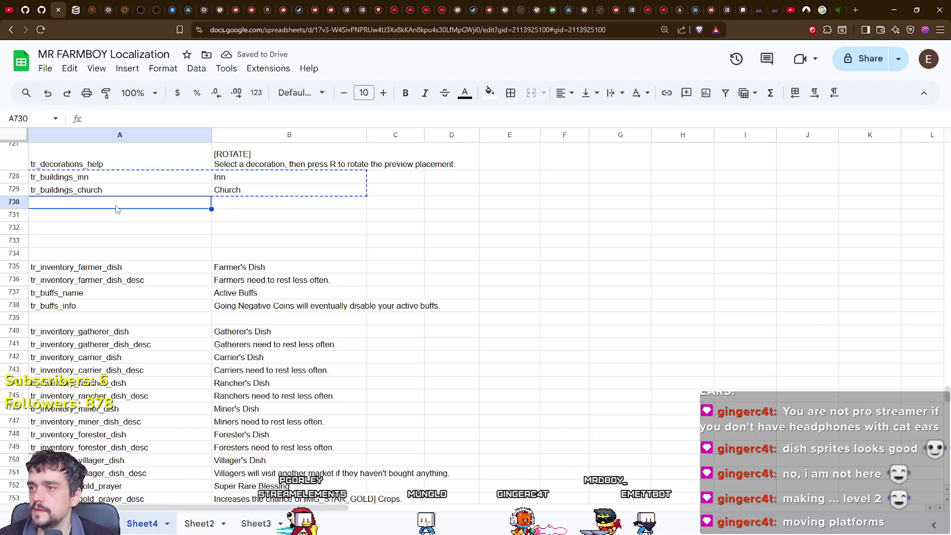
pyautogui.hotkey('ctrl', 'v')
pyautogui.hotkey('alt', 'Tab')
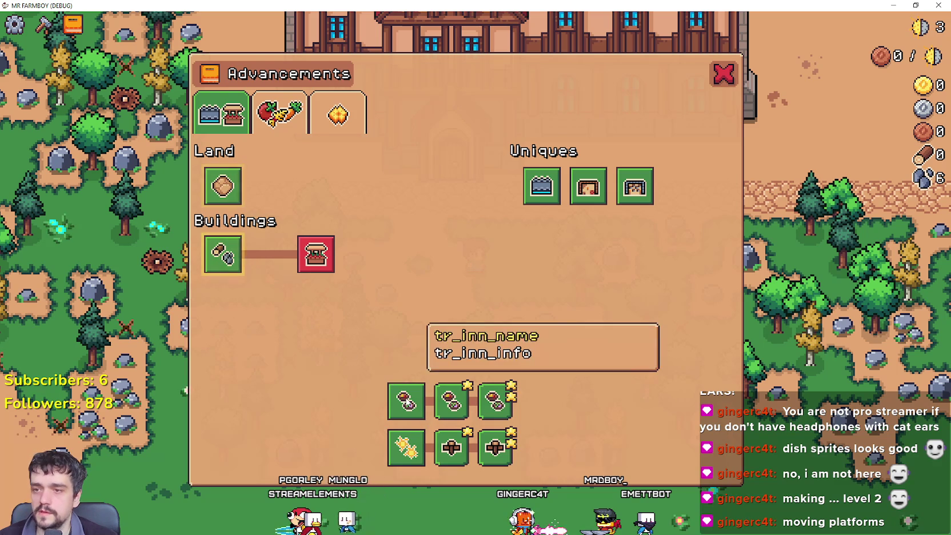
# Step: Change the duplicated inn key in row 730 to tr_inn_name
pyautogui.hotkey('alt', 'Tab')
pyautogui.click(102, 207)
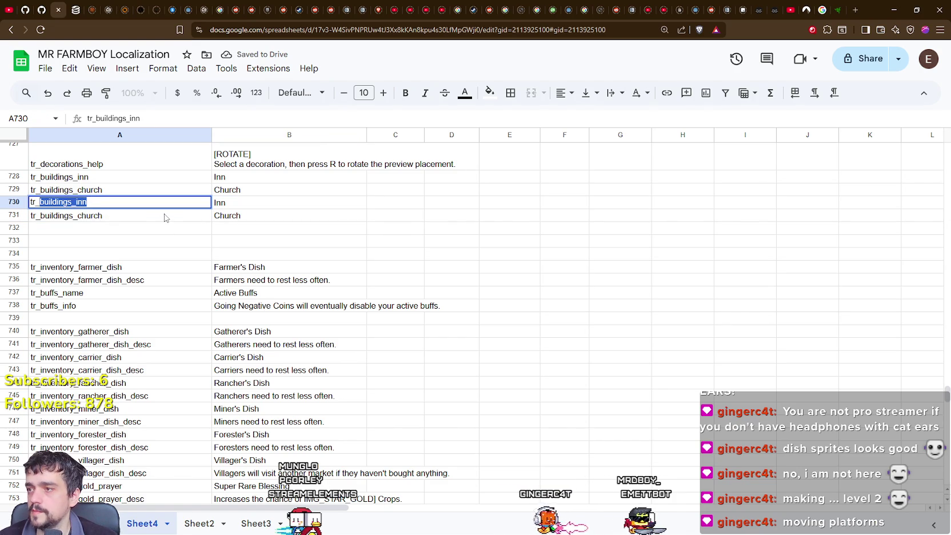
pyautogui.write('inn_name')
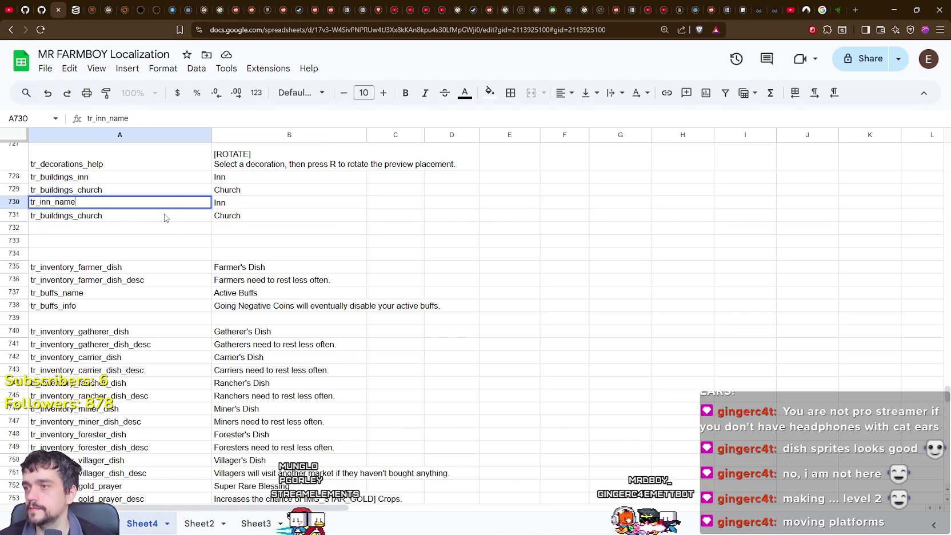
# Step: Rename row 731's key to tr_church_name and check the labels in the game
pyautogui.click(106, 219)
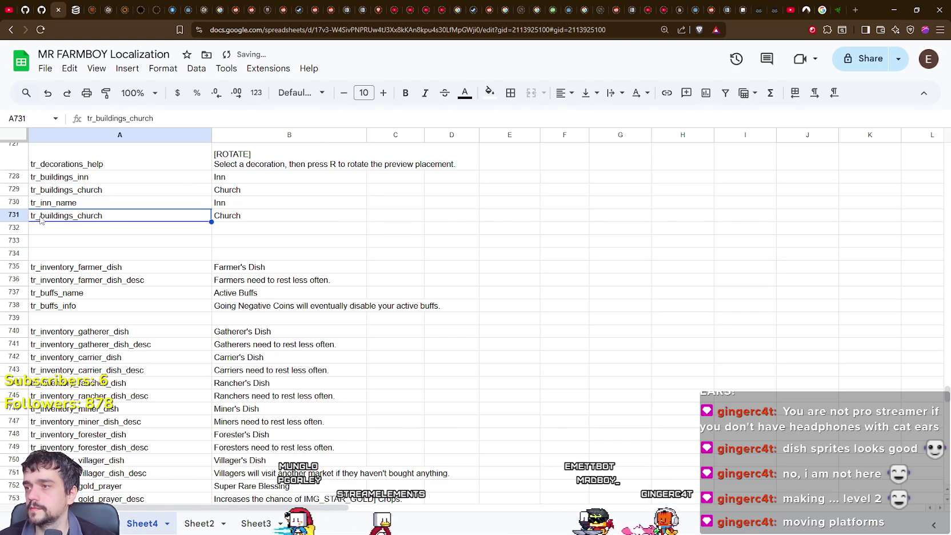
pyautogui.doubleClick(117, 214)
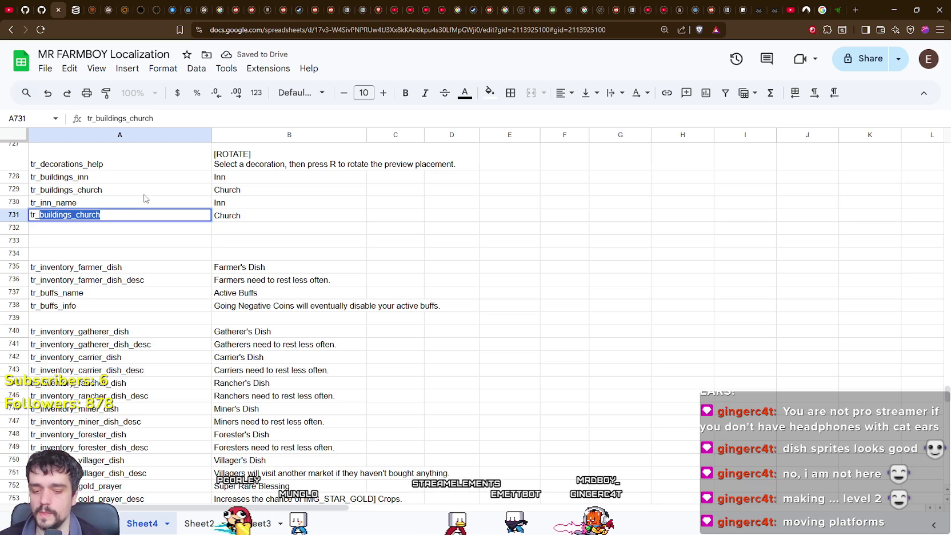
pyautogui.write('church_name')
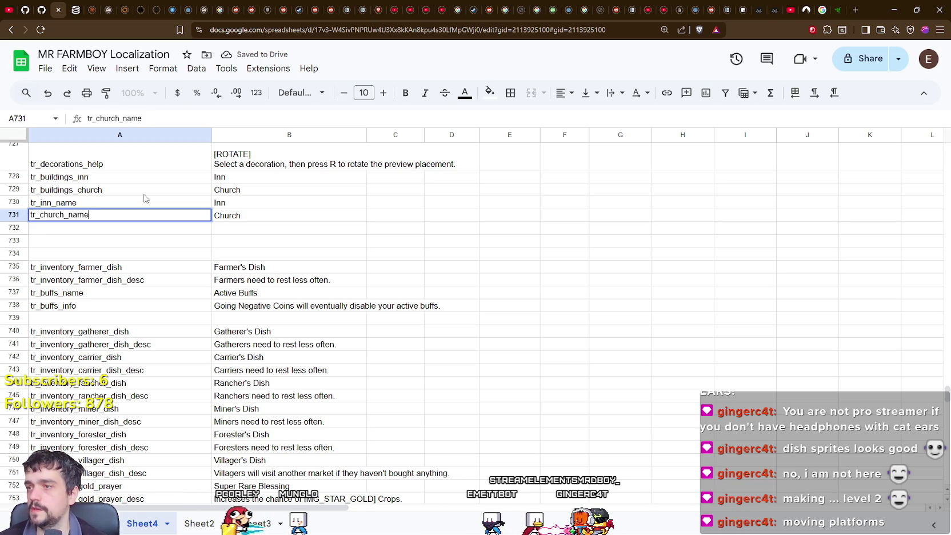
pyautogui.press('Return')
pyautogui.hotkey('alt', 'Tab')
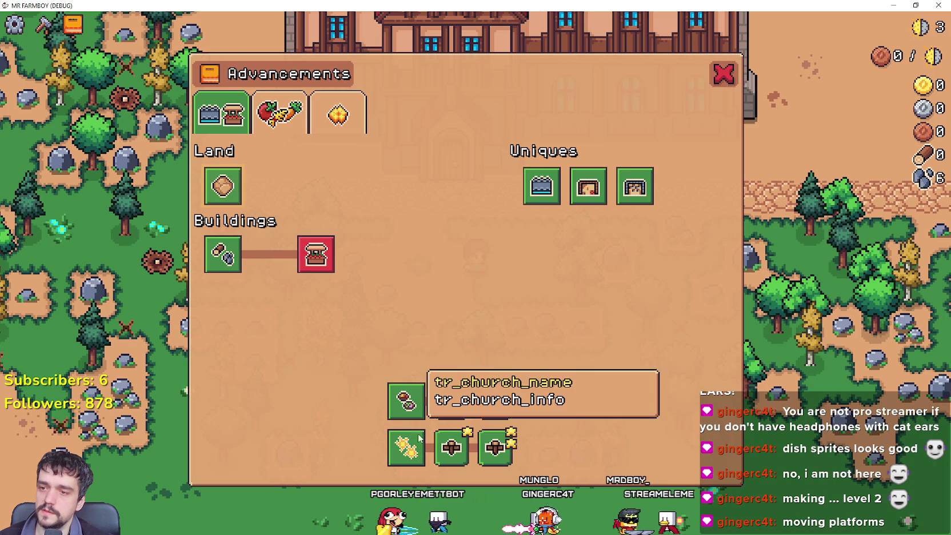
pyautogui.hotkey('alt', 'Tab')
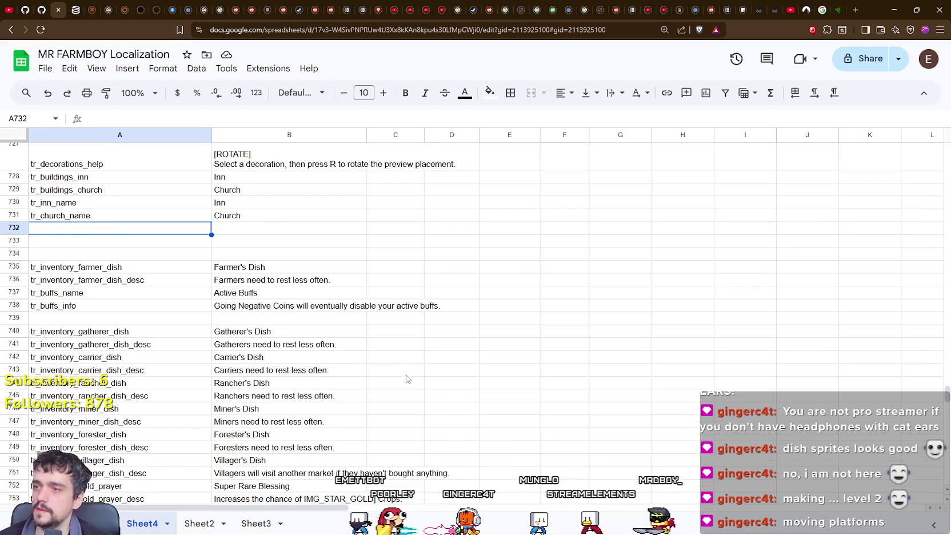
# Step: Scroll through the rows below tr_church_name, select a block, then clear that selection
pyautogui.scroll(10, 408, 377)
pyautogui.scroll(8, 409, 376)
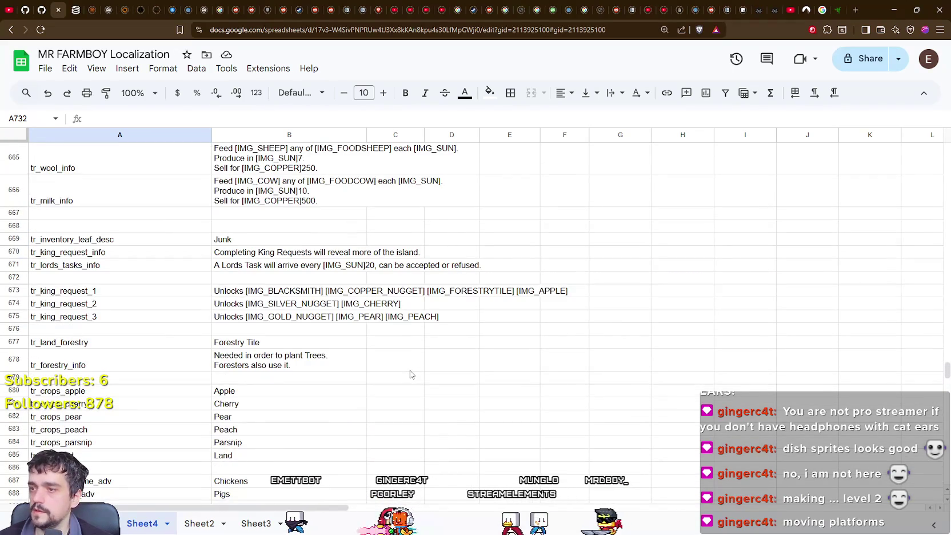
pyautogui.scroll(15, 410, 374)
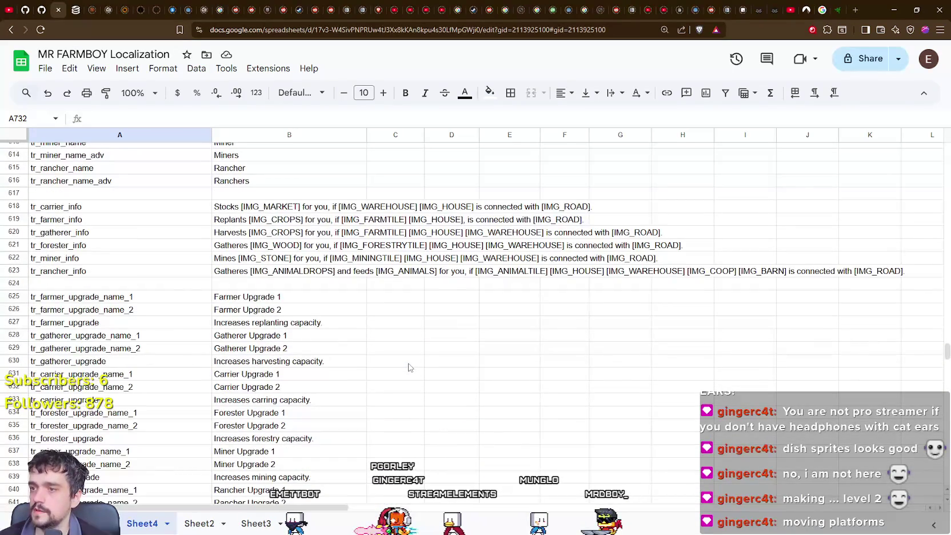
pyautogui.scroll(-20, 240, 299)
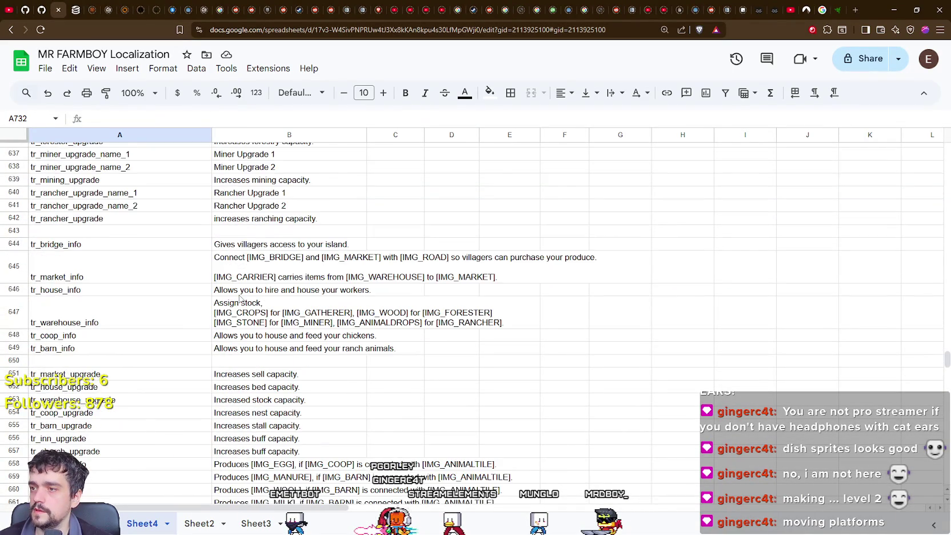
pyautogui.scroll(-7, 239, 296)
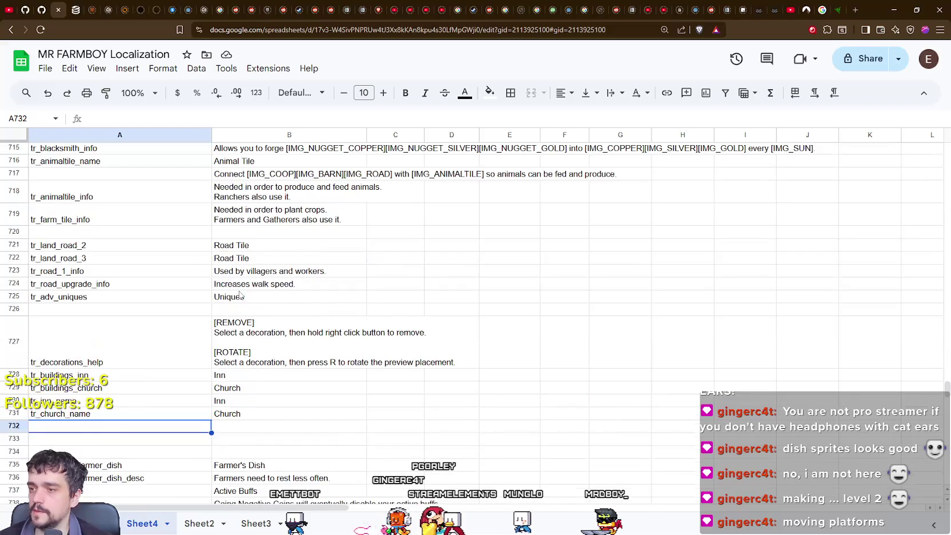
pyautogui.scroll(-5, 113, 230)
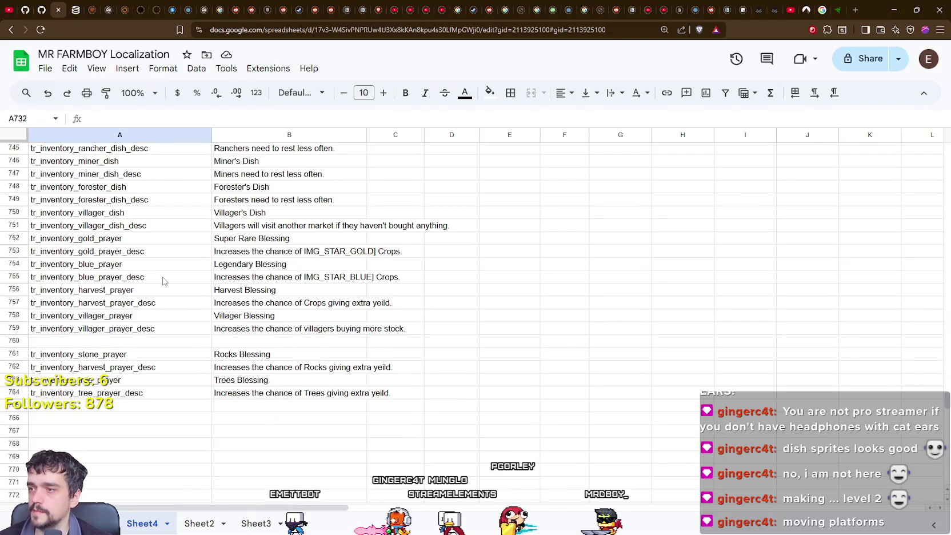
pyautogui.scroll(3, 83, 192)
pyautogui.scroll(1, 63, 219)
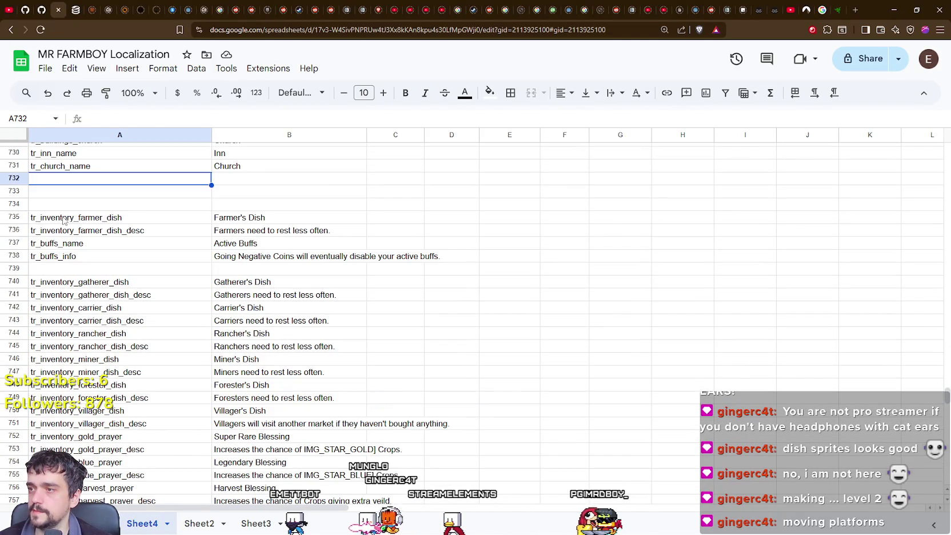
pyautogui.moveTo(63, 228)
pyautogui.mouseDown()
pyautogui.moveTo(291, 300)
pyautogui.moveTo(302, 291)
pyautogui.mouseUp()
pyautogui.click(246, 332)
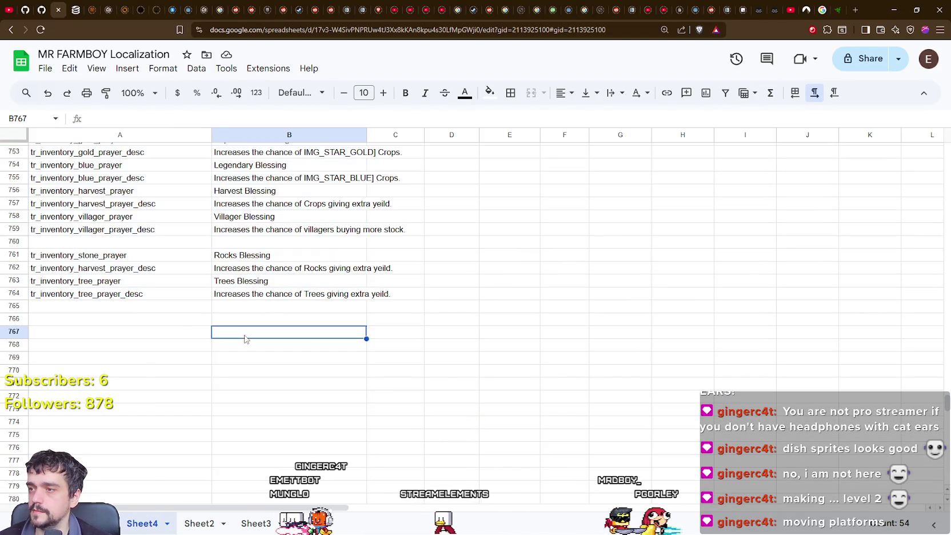
# Step: Move rows A735:D764 down to start at row 747, reselect A732, and check the game
pyautogui.scroll(7, 51, 255)
pyautogui.moveTo(43, 266)
pyautogui.mouseDown()
pyautogui.moveTo(433, 319)
pyautogui.moveTo(433, 303)
pyautogui.moveTo(125, 318)
pyautogui.moveTo(136, 445)
pyautogui.mouseUp()
pyautogui.scroll(-7, 433, 319)
pyautogui.scroll(7, 120, 257)
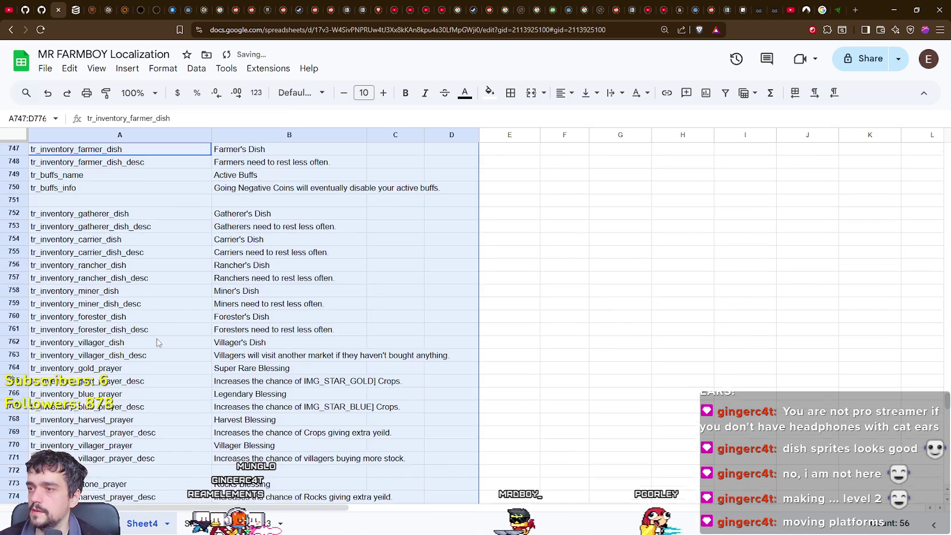
pyautogui.click(95, 259)
pyautogui.hotkey('alt', 'Tab')
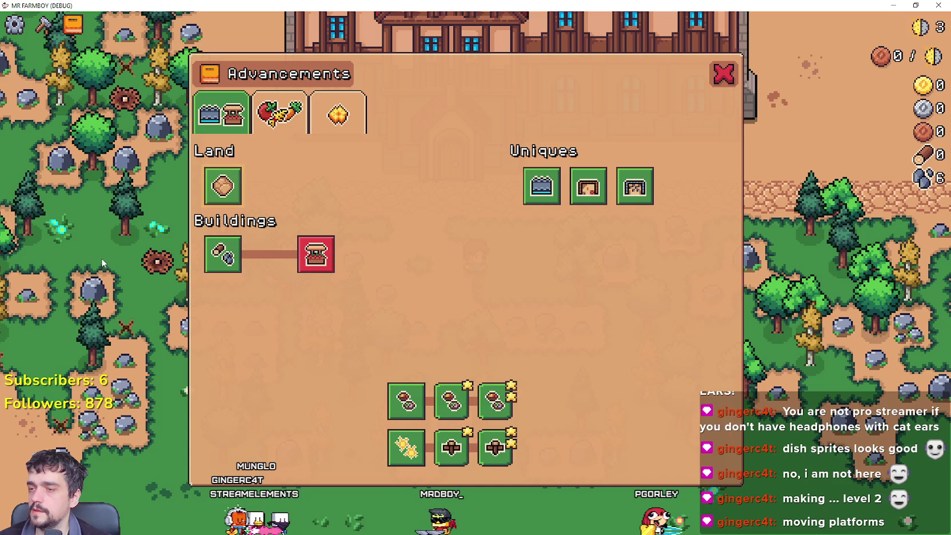
pyautogui.moveTo(448, 419)
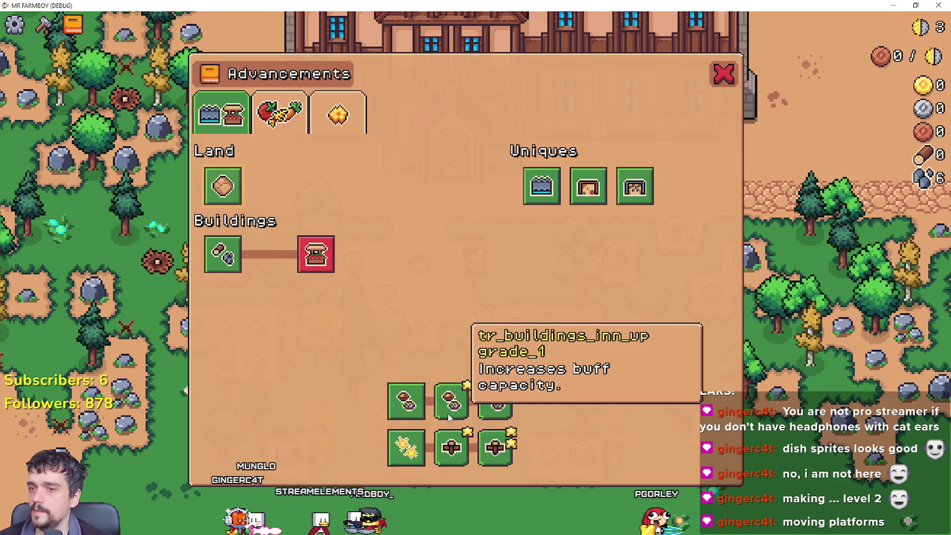
# Step: Copy the tr_buildings_inn key and Inn value from row 728 into rows 733 and 734
pyautogui.hotkey('alt', 'Tab')
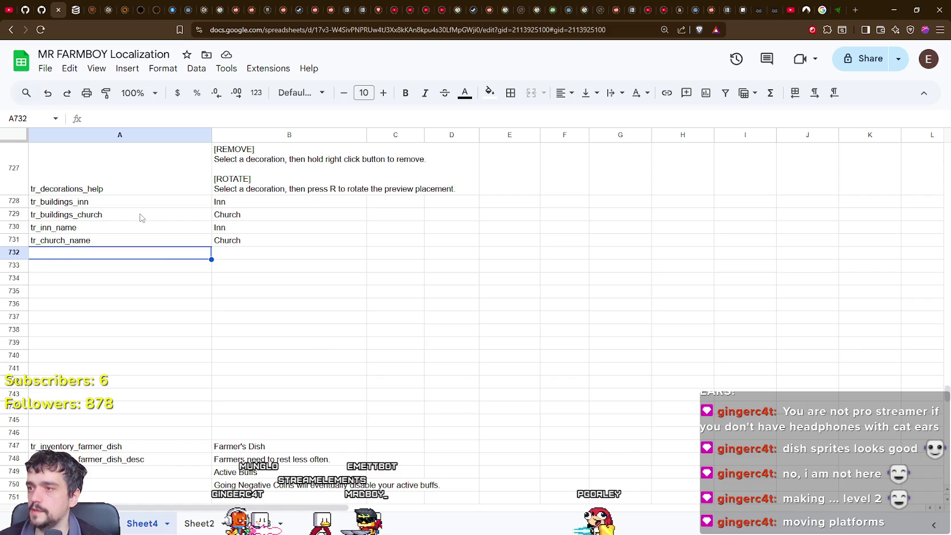
pyautogui.press('Up')
pyautogui.press('Up')
pyautogui.press('Up')
pyautogui.hotkey('shift', 'Right')
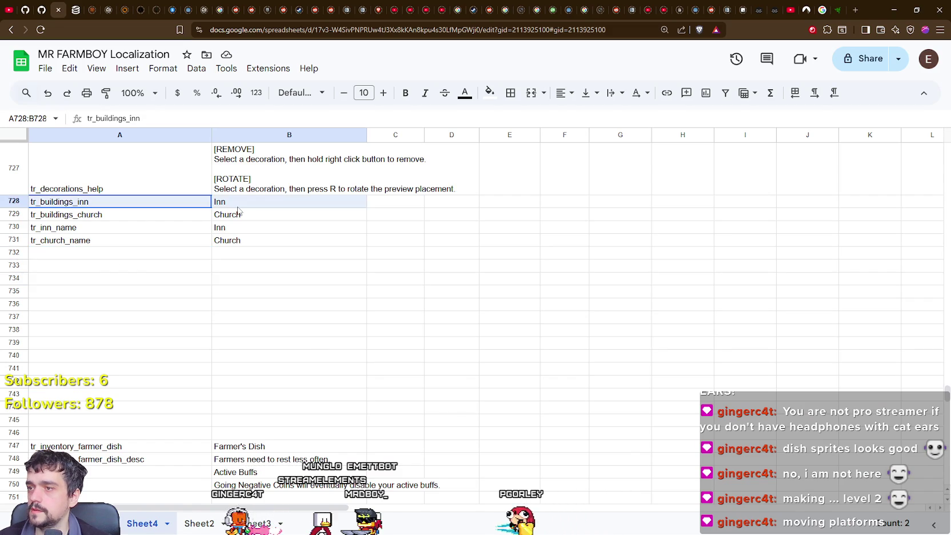
pyautogui.hotkey('ctrl', 'c')
pyautogui.click(102, 270)
pyautogui.hotkey('ctrl', 'v')
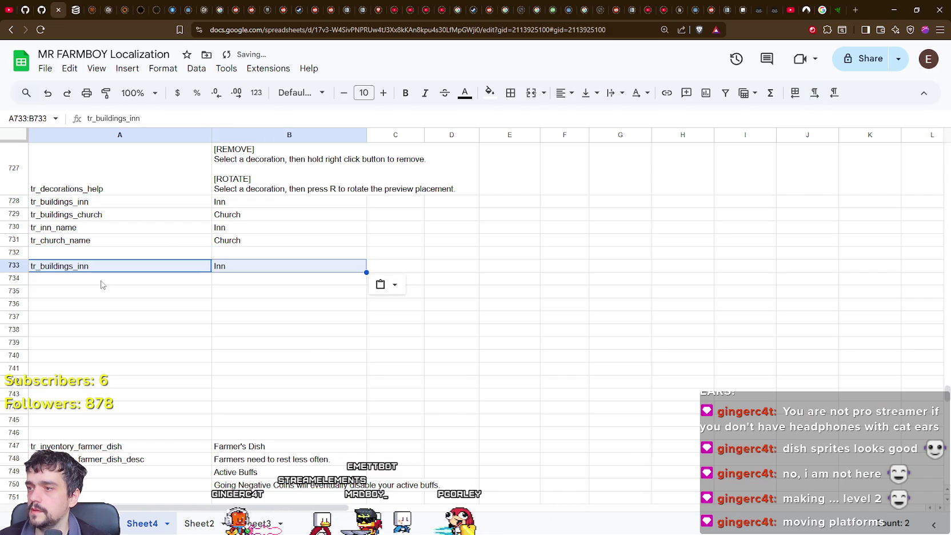
pyautogui.press('Down')
pyautogui.hotkey('ctrl', 'v')
pyautogui.press('Down')
# Step: Rename the keys in A733 and A734 to tr_buildings_inn_upgrade_1 and tr_buildings_inn_upgrade_2
pyautogui.click(91, 270)
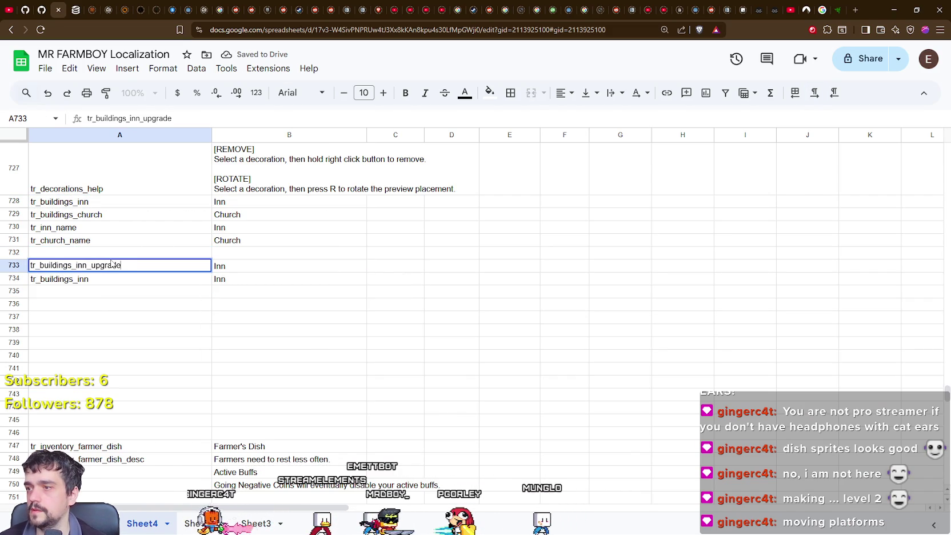
pyautogui.write('_1')
pyautogui.press('Return')
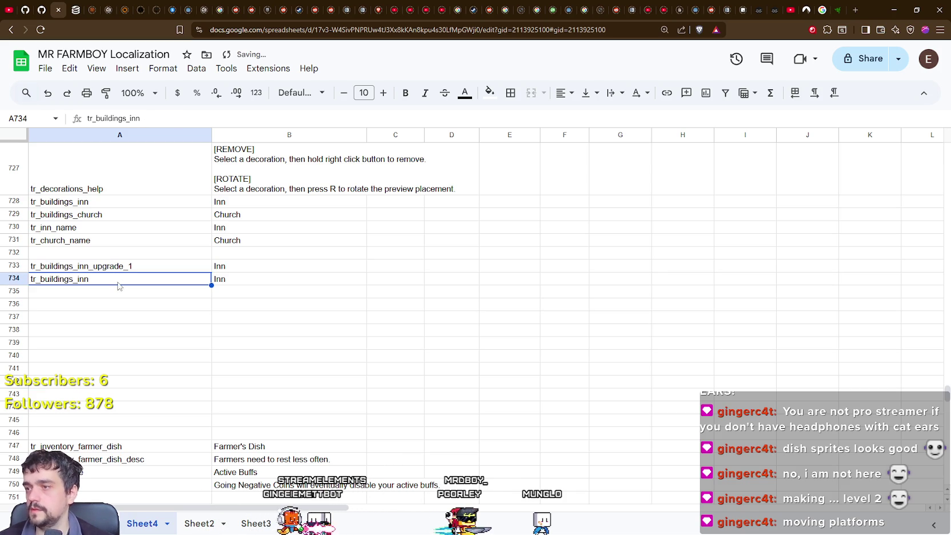
pyautogui.doubleClick(119, 282)
pyautogui.write('_upgra')
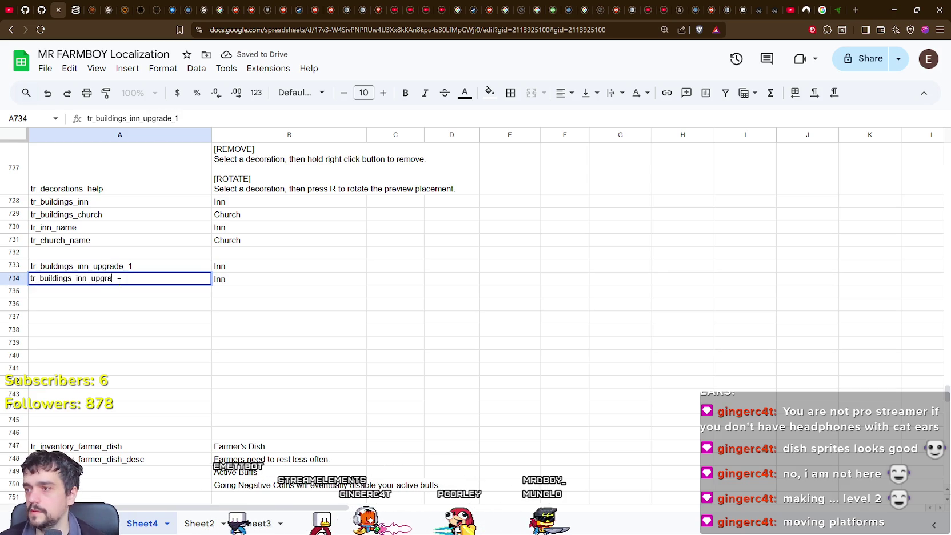
pyautogui.write('de_2')
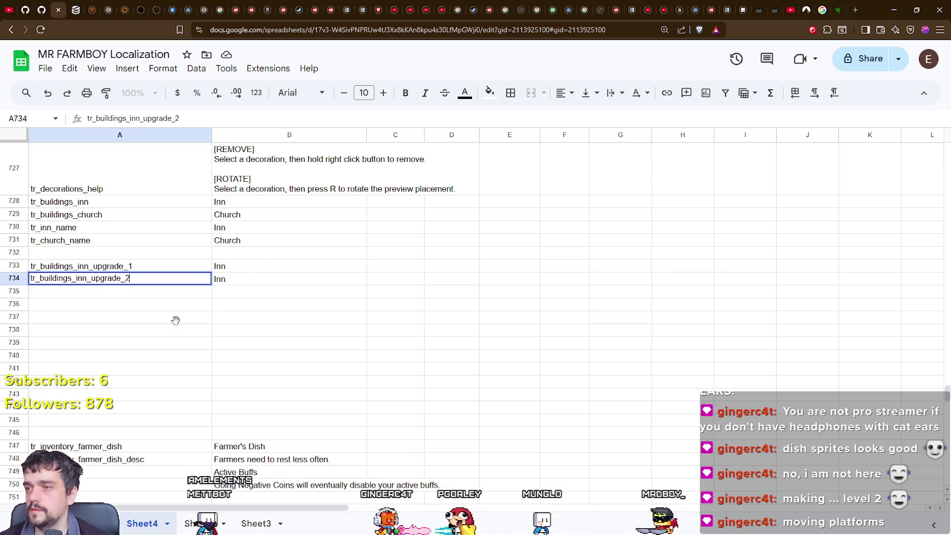
pyautogui.click(240, 268)
# Step: Change the values in B733 and B734 to 'Inn Upgrade 1' and 'Inn Upgrade 2'
pyautogui.doubleClick(240, 272)
pyautogui.write('Upg')
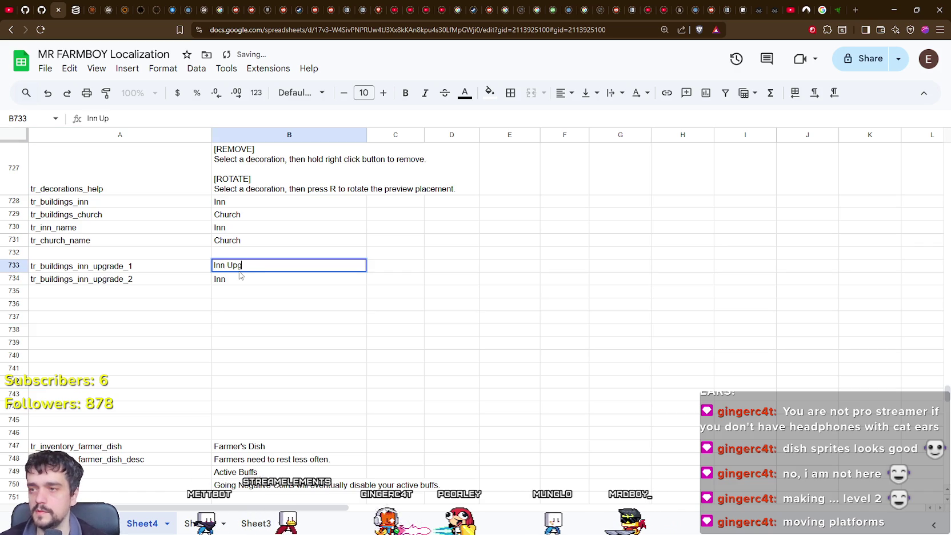
pyautogui.write('rade 1')
pyautogui.press('Return')
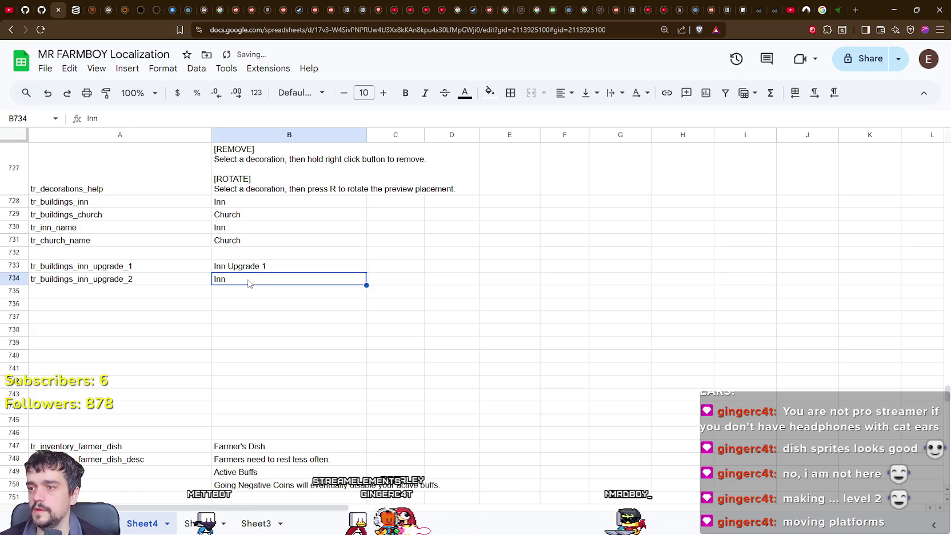
pyautogui.doubleClick(249, 280)
pyautogui.write('rade 2')
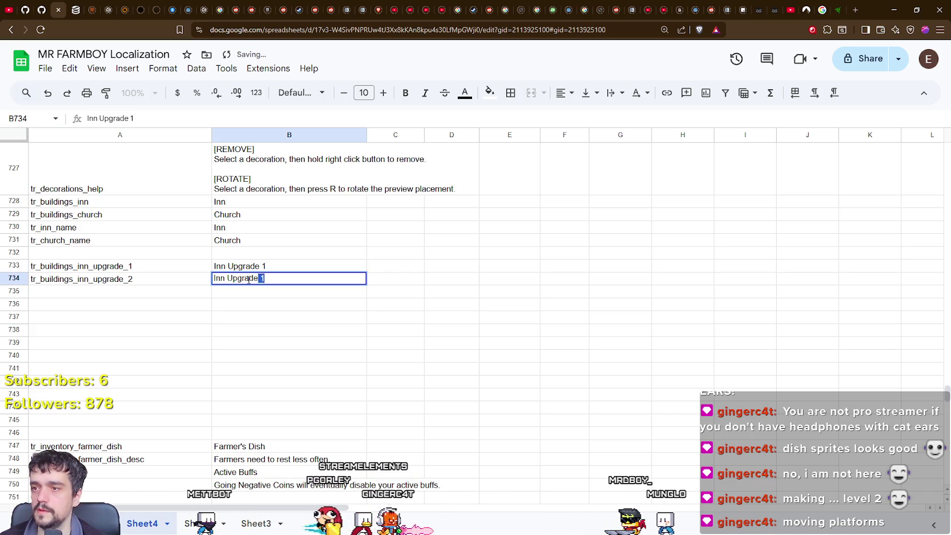
pyautogui.press('Return')
# Step: Duplicate the two inn upgrade rows into rows 735–736
pyautogui.click(108, 267)
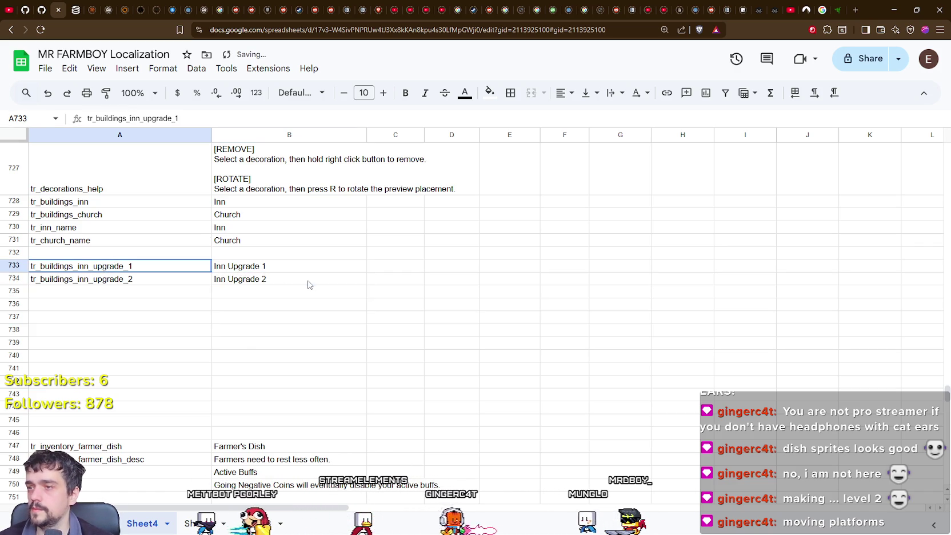
pyautogui.keyDown('shift'); pyautogui.click(308, 282); pyautogui.keyUp('shift')
pyautogui.hotkey('ctrl', 'c')
pyautogui.click(153, 292)
pyautogui.hotkey('ctrl', 'v')
# Step: Make row 735 tr_buildings_church_upgrade_1 with text 'Church Upgrade 1'
pyautogui.doubleClick(81, 292)
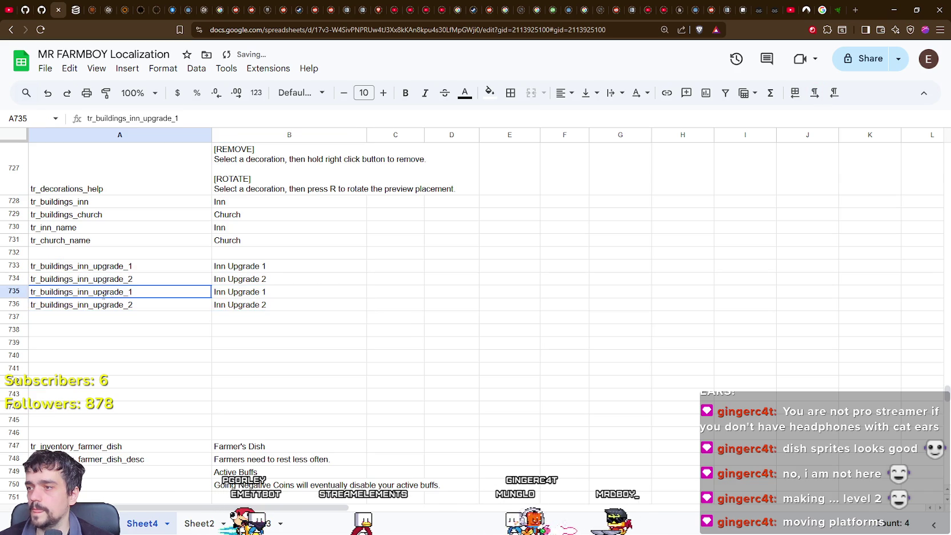
pyautogui.doubleClick(81, 292)
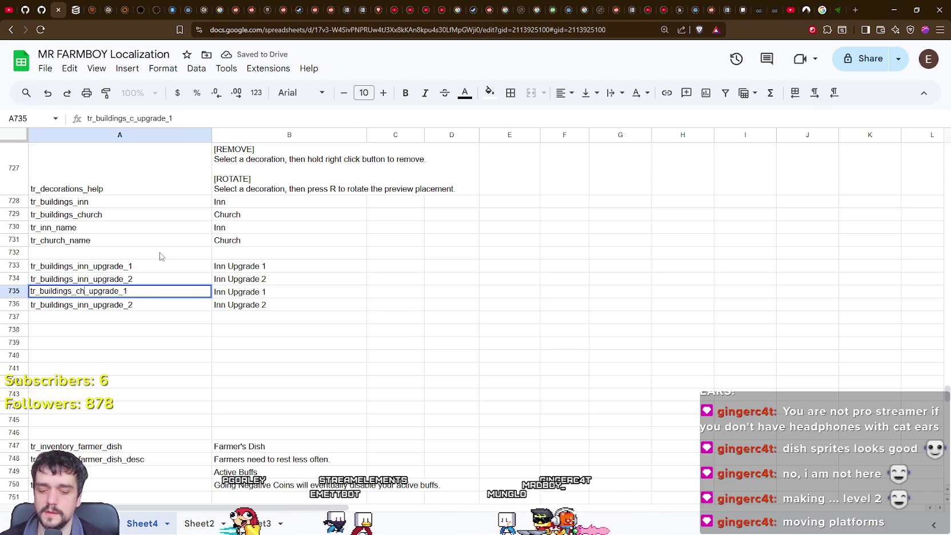
pyautogui.write('church')
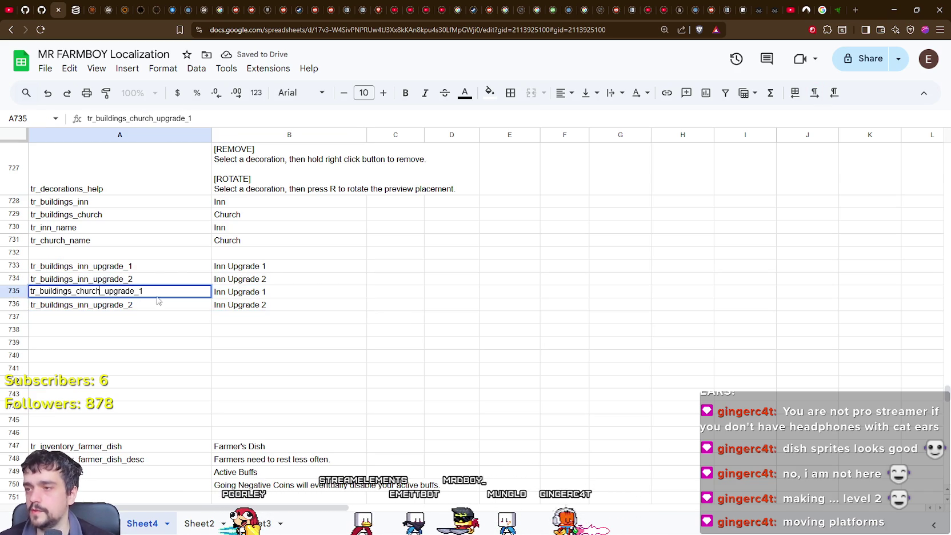
pyautogui.click(250, 298)
pyautogui.doubleClick(222, 292)
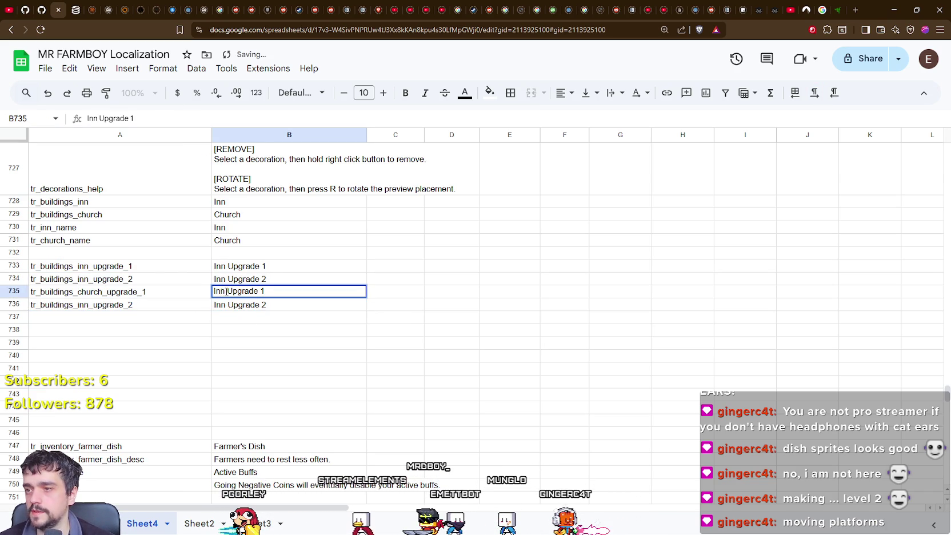
pyautogui.write('Church')
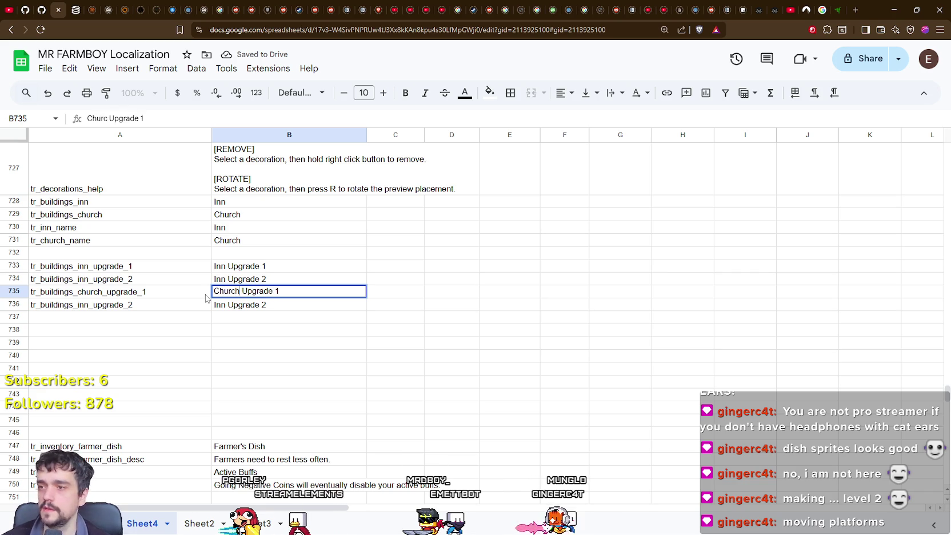
pyautogui.press('Return')
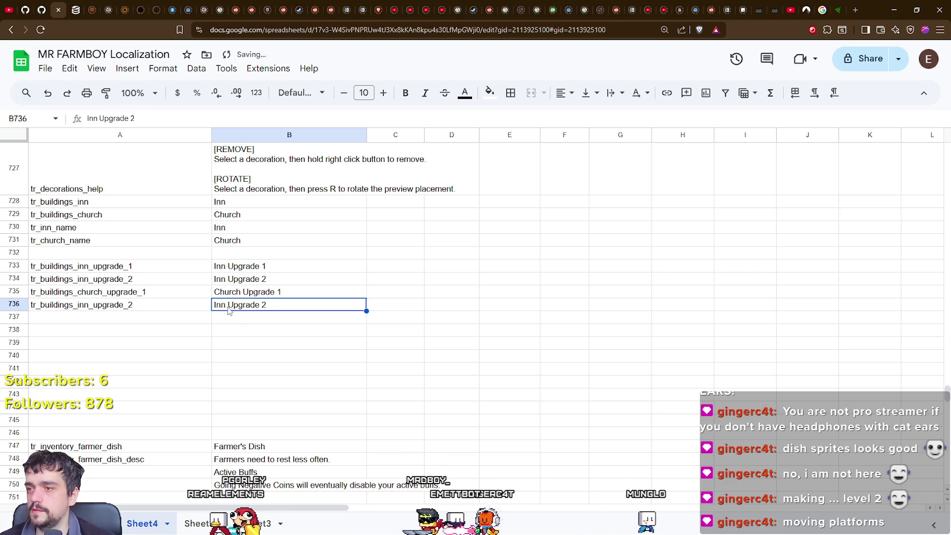
# Step: Make row 736 tr_buildings_church_upgrade_2 with 'Church Upgrade 2', then return to the game
pyautogui.doubleClick(223, 304)
pyautogui.write('Church')
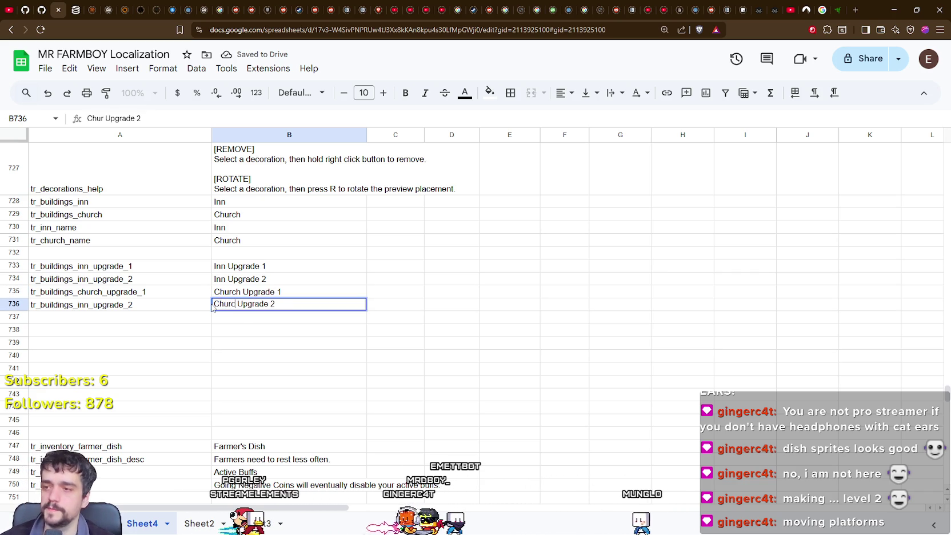
pyautogui.press('Return')
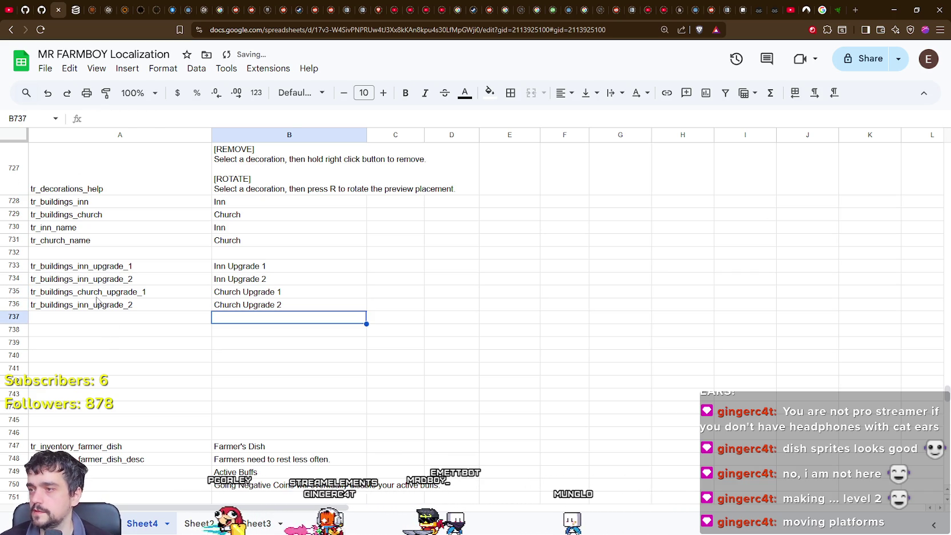
pyautogui.doubleClick(87, 303)
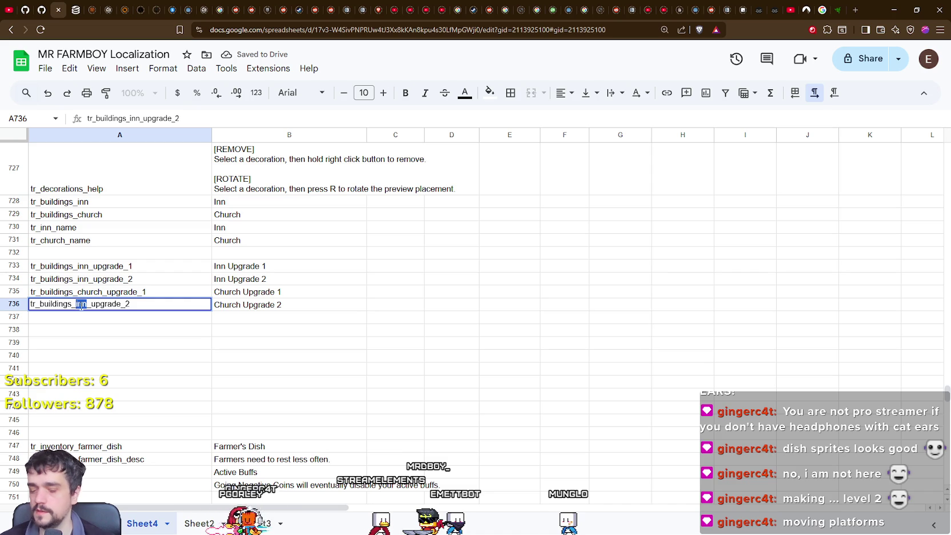
pyautogui.write('churchur')
pyautogui.press('Return')
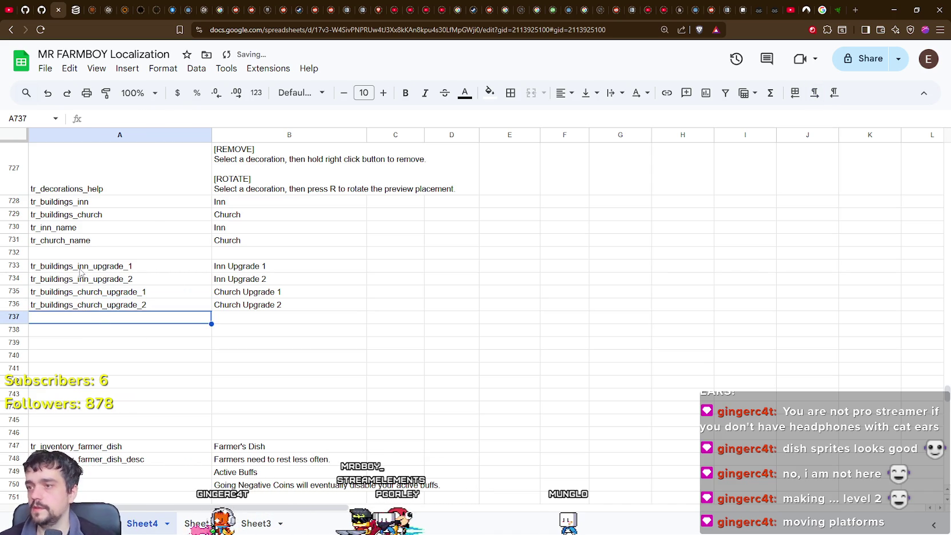
pyautogui.hotkey('alt', 'Tab')
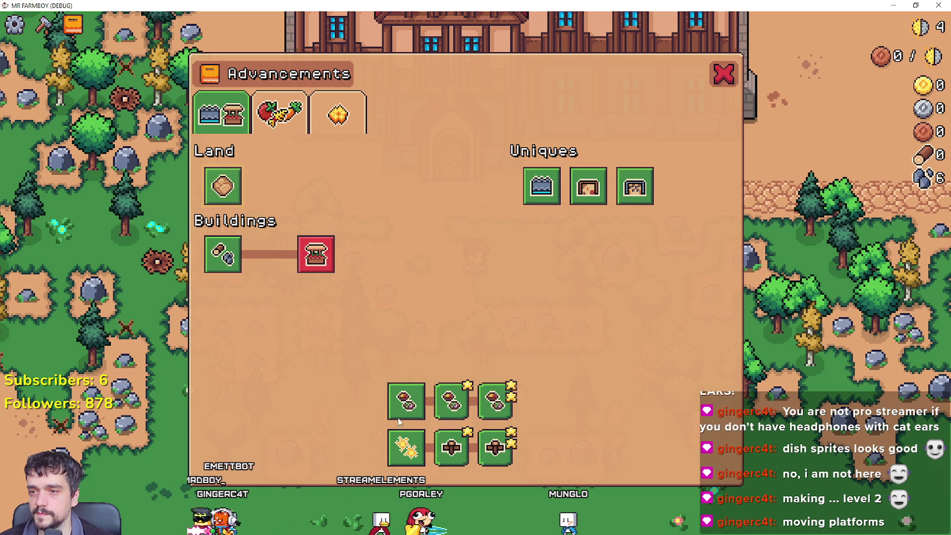
# Step: Enter keys tr_inn_info in A738 and tr_church_info in A739, then check the church tooltip in the game
pyautogui.hotkey('alt', 'Tab')
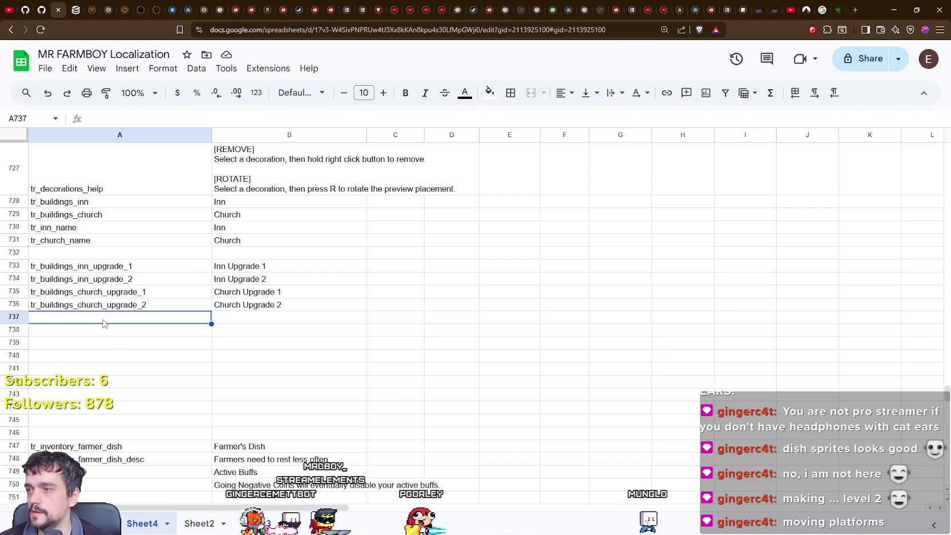
pyautogui.click(74, 331)
pyautogui.write('tr')
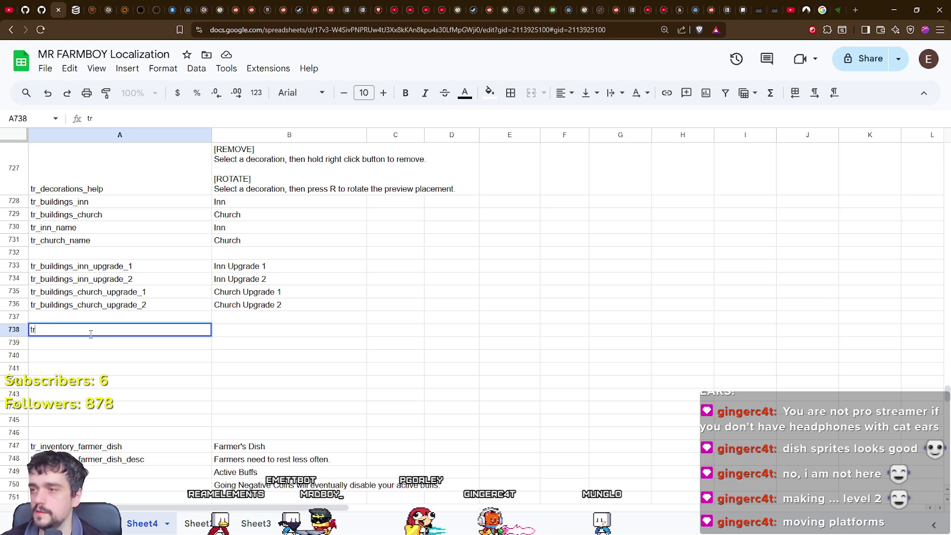
pyautogui.write('_inn_info')
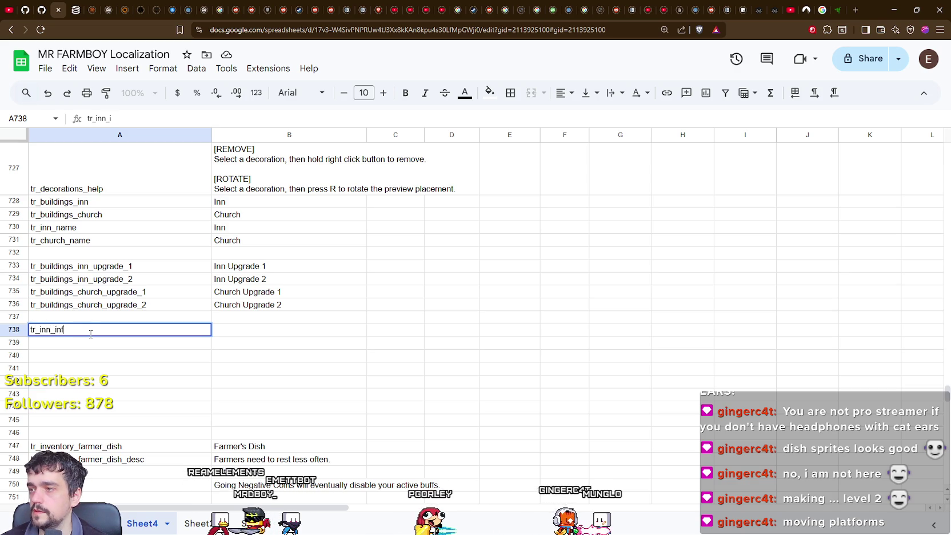
pyautogui.press('Return')
pyautogui.write('trc')
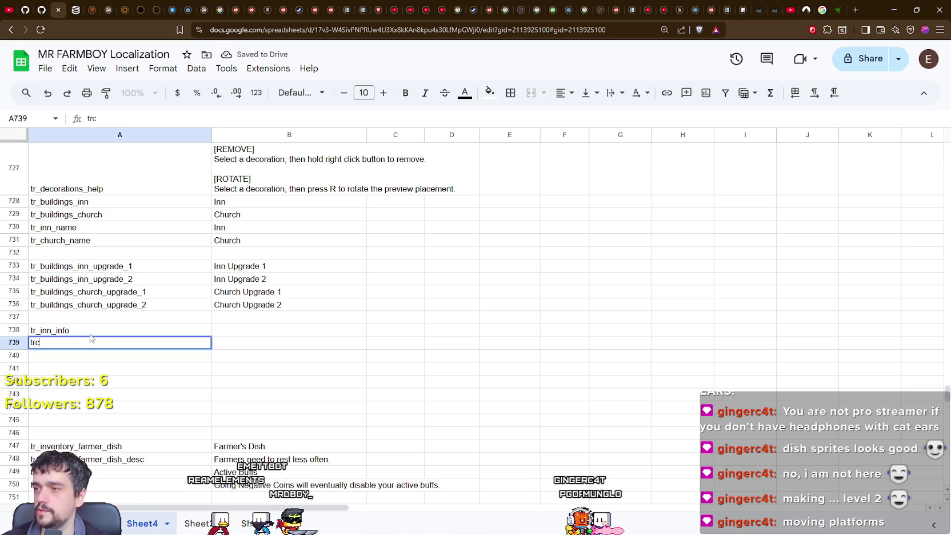
pyautogui.press('BackSpace')
pyautogui.press('BackSpace')
pyautogui.press('BackSpace')
pyautogui.write('_church_')
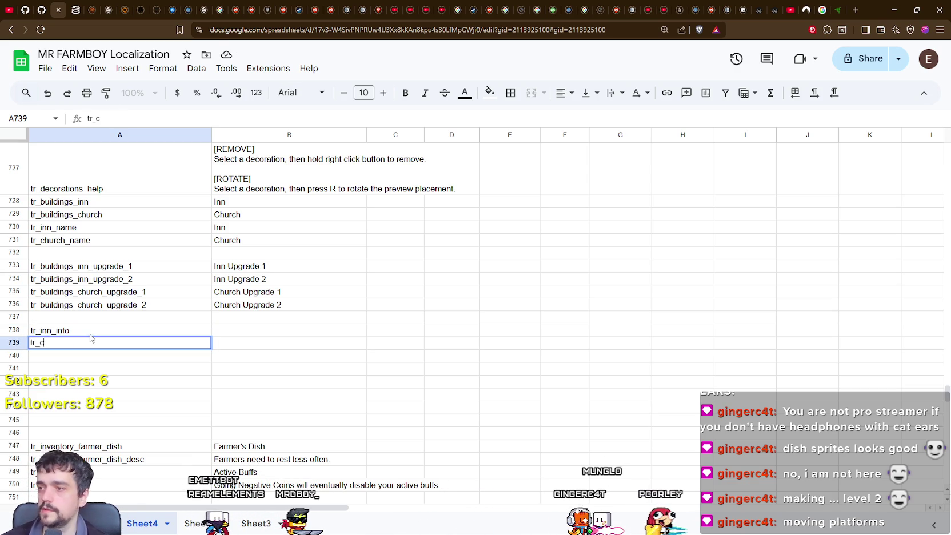
pyautogui.write('info')
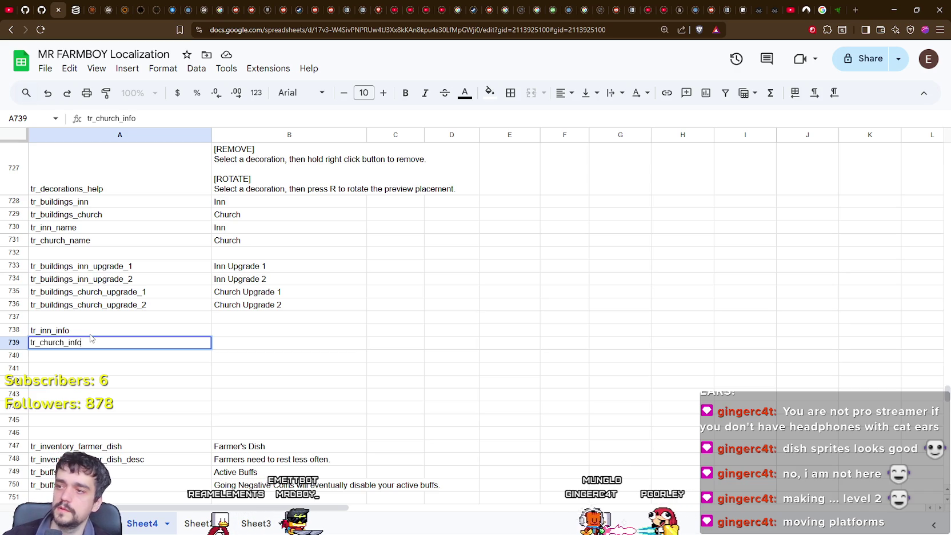
pyautogui.press('Return')
pyautogui.click(272, 332)
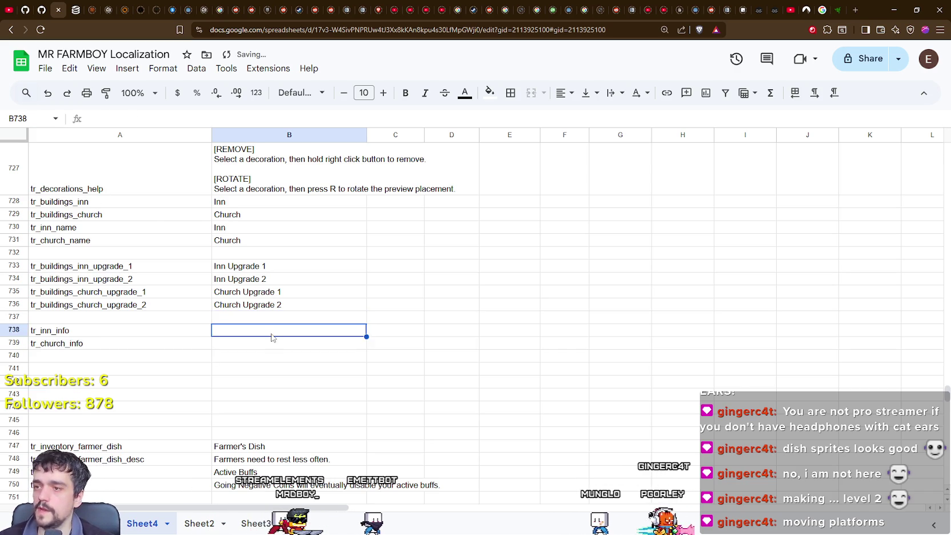
pyautogui.hotkey('alt', 'Tab')
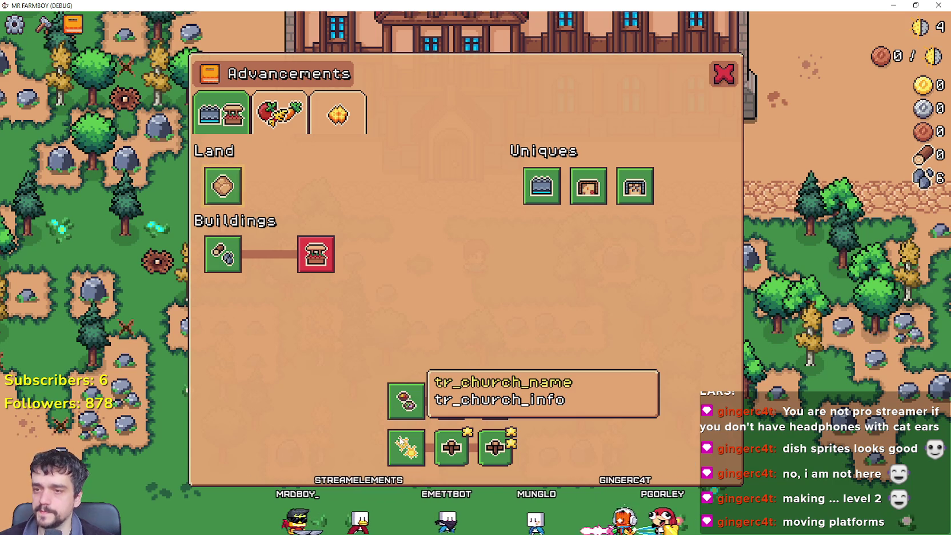
# Step: Reselect cell B738 in the sheet, then inspect the advancement nodes in the game
pyautogui.hotkey('alt', 'Tab')
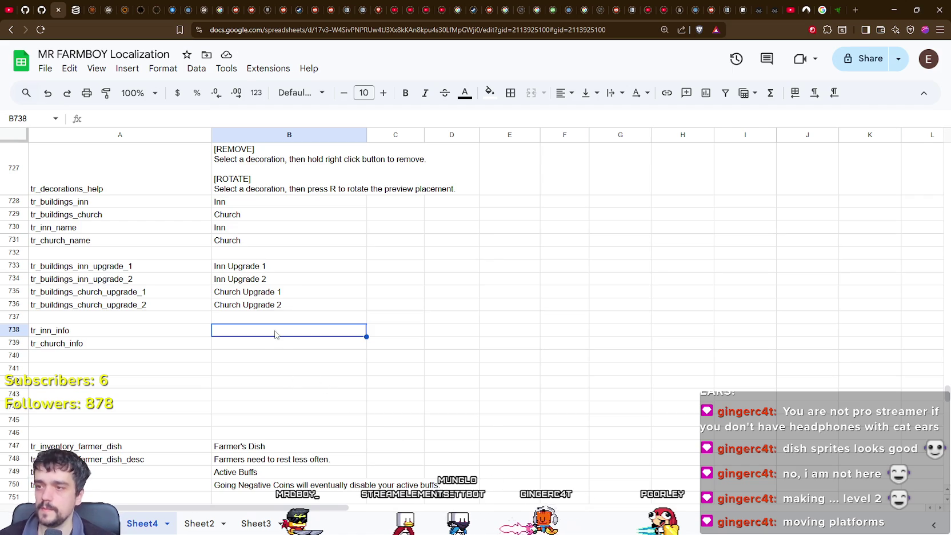
pyautogui.click(263, 335)
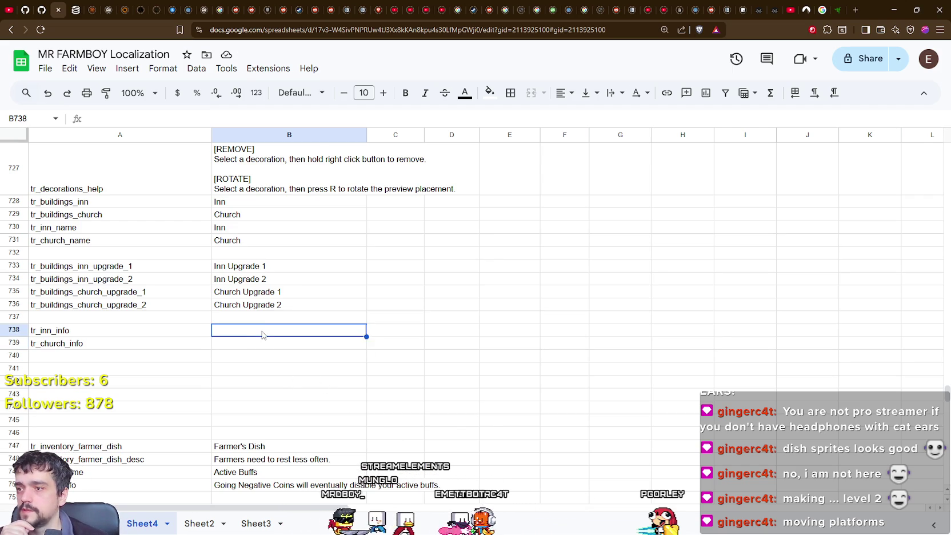
pyautogui.hotkey('alt', 'Tab')
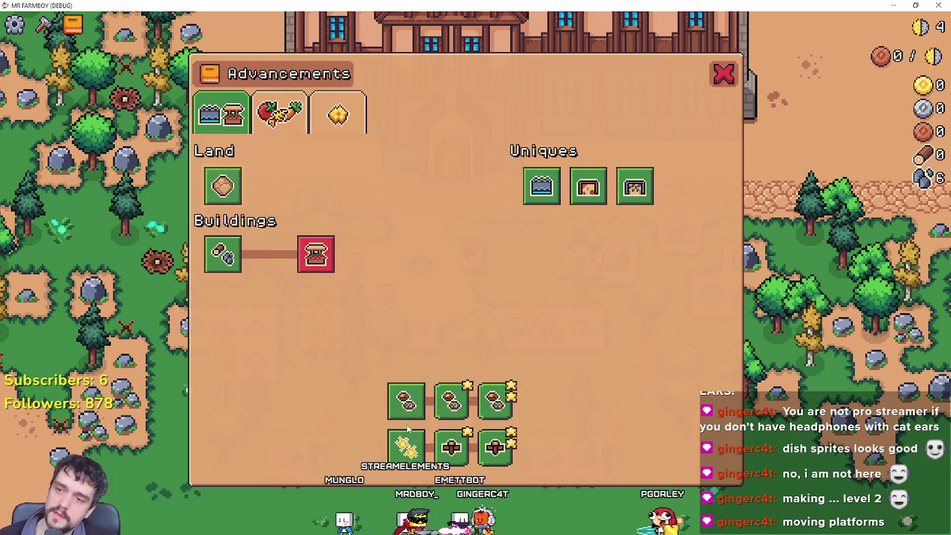
pyautogui.moveTo(301, 258)
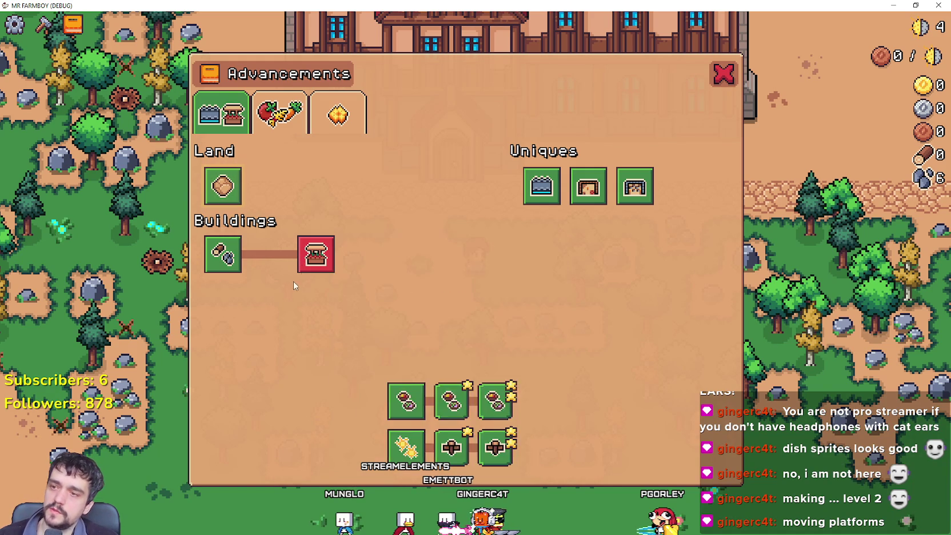
pyautogui.moveTo(415, 405)
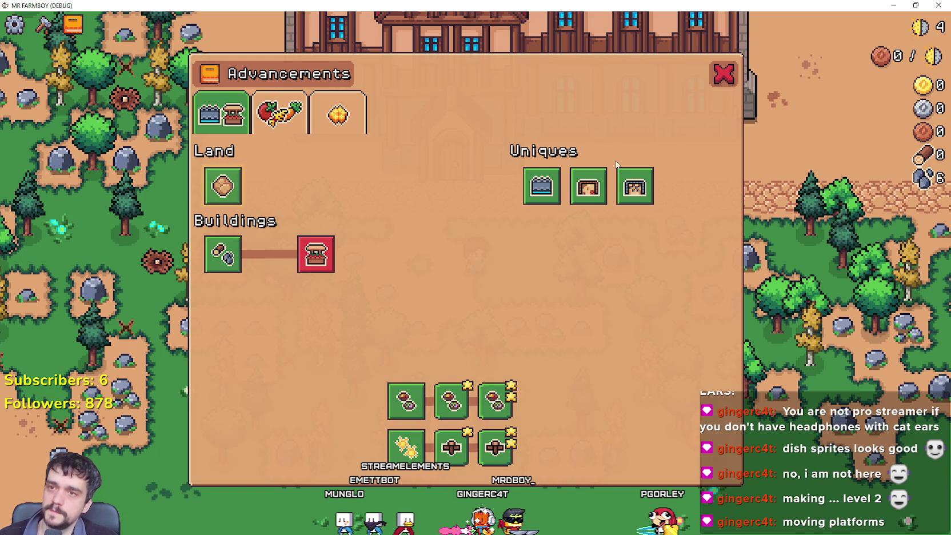
# Step: Close Advancements and walk to the inn to open its dishes panel with both upgrades ticked
pyautogui.click(717, 80)
pyautogui.press('w')
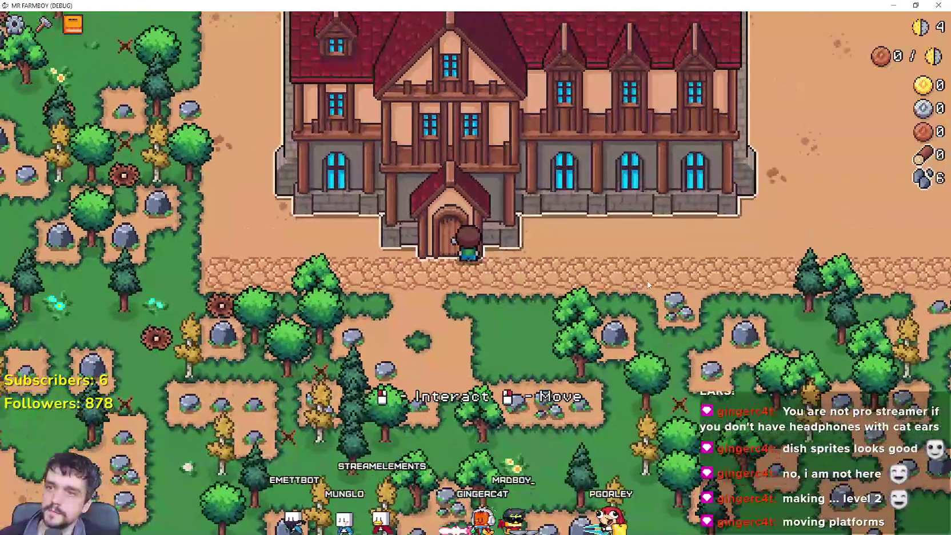
pyautogui.click(482, 195)
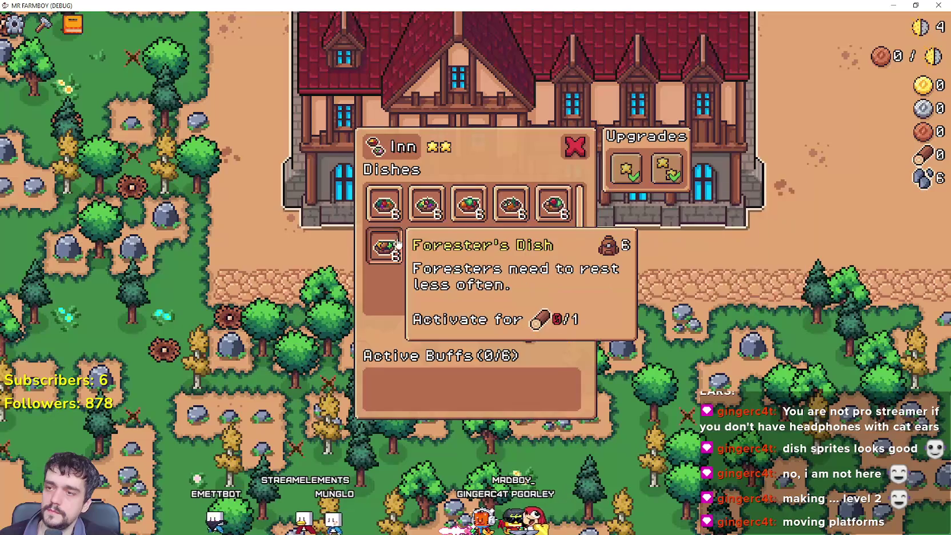
pyautogui.moveTo(381, 212)
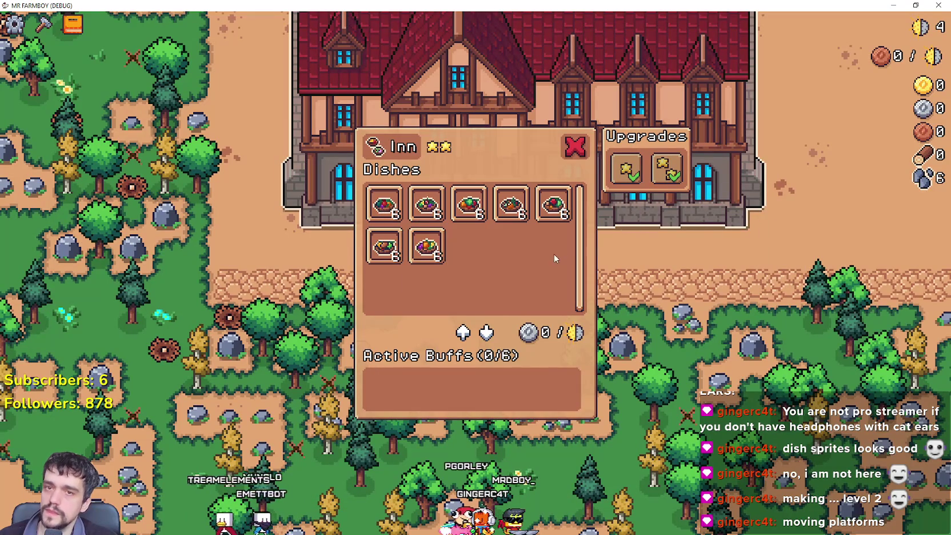